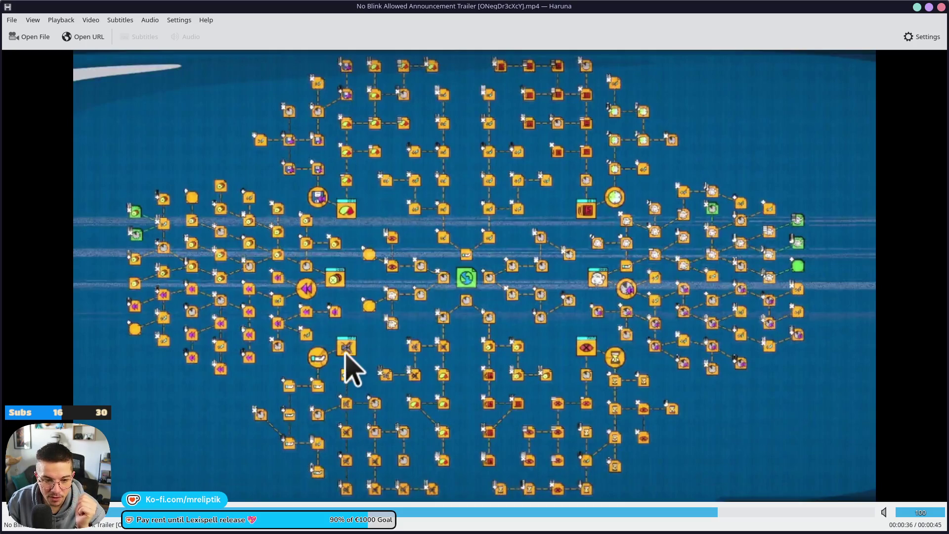
# - Scrub the Haruna trailer between 0:34 and 0:36 on the skill-tree map, then advance to about 0:37
pyautogui.moveTo(719, 514); pyautogui.dragTo(684, 513)
pyautogui.press('space')
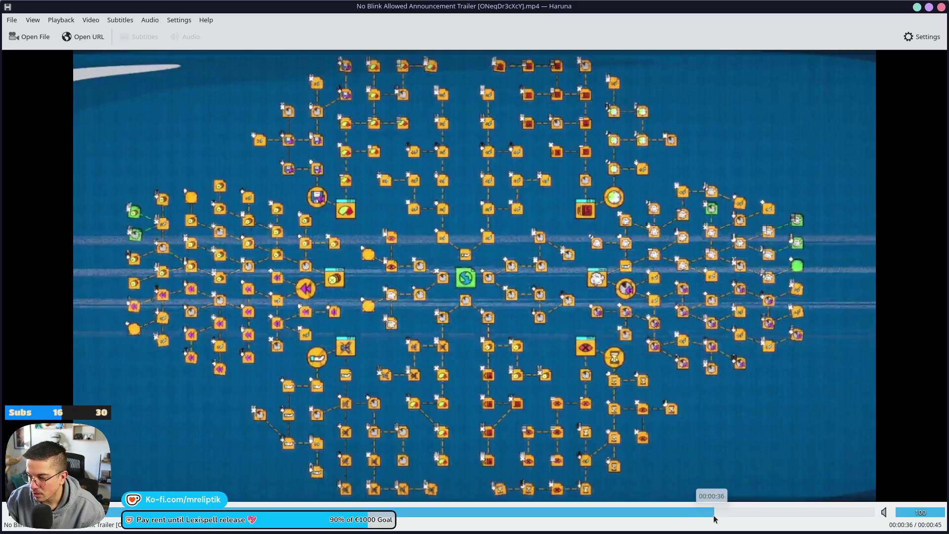
pyautogui.click(695, 514)
pyautogui.moveTo(695, 514)
pyautogui.mouseDown()
pyautogui.moveTo(672, 514)
pyautogui.moveTo(693, 514)
pyautogui.mouseUp()
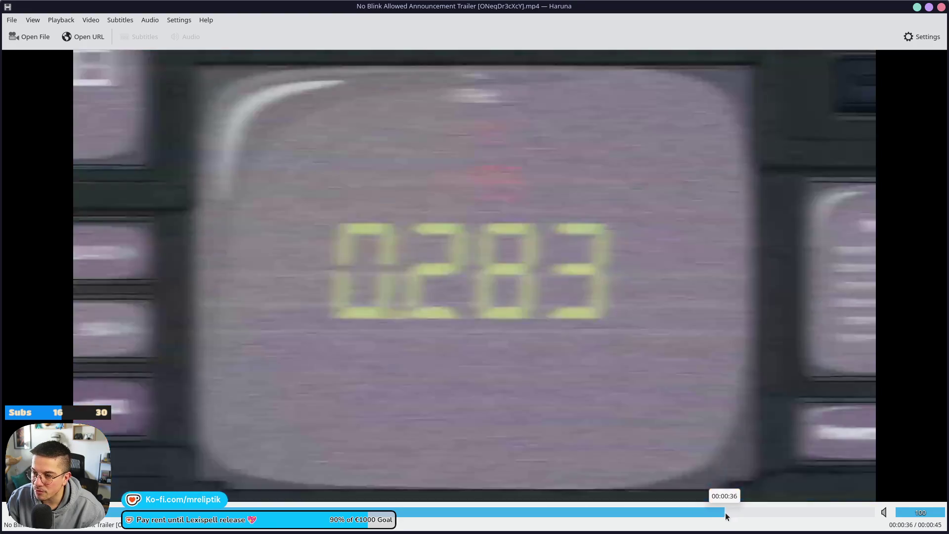
pyautogui.moveTo(726, 516); pyautogui.dragTo(692, 514)
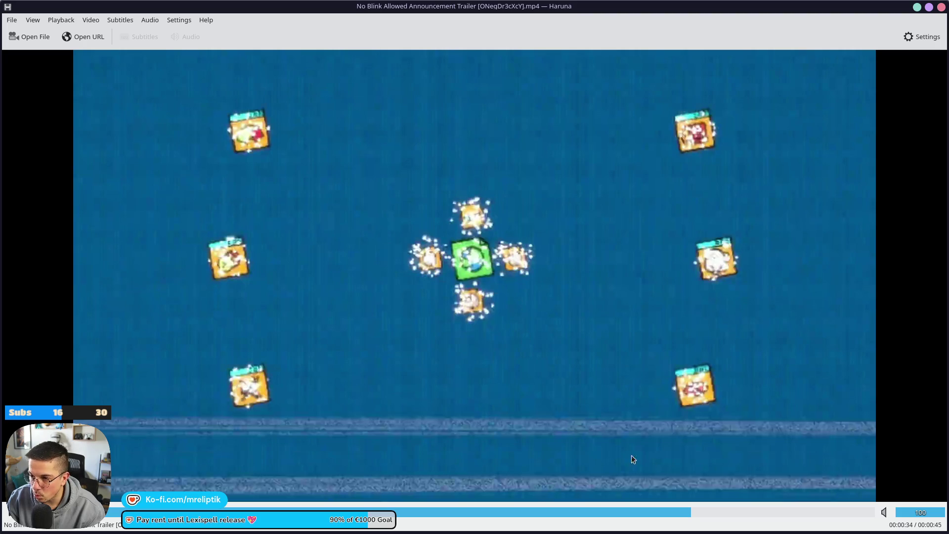
pyautogui.moveTo(705, 514)
pyautogui.mouseDown()
pyautogui.moveTo(730, 514)
pyautogui.moveTo(719, 517)
pyautogui.mouseUp()
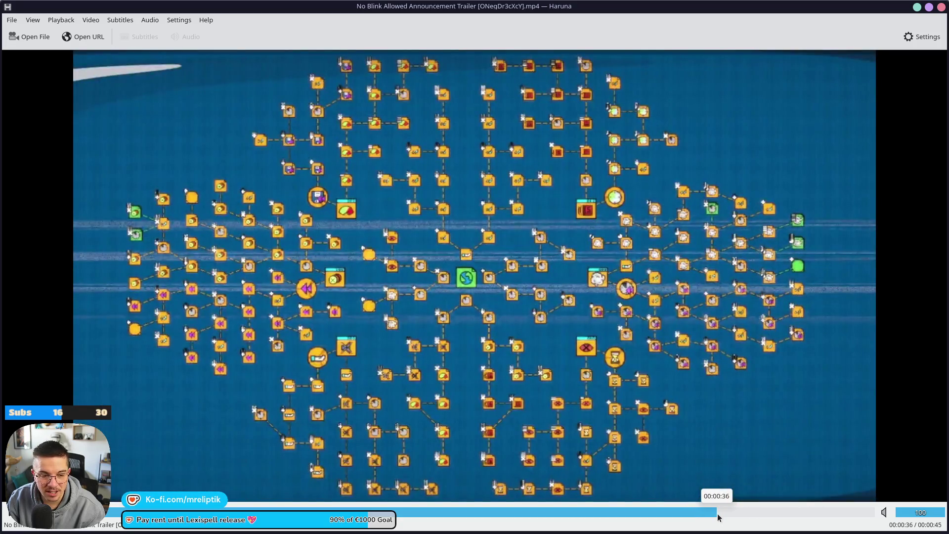
pyautogui.moveTo(718, 517); pyautogui.dragTo(705, 514)
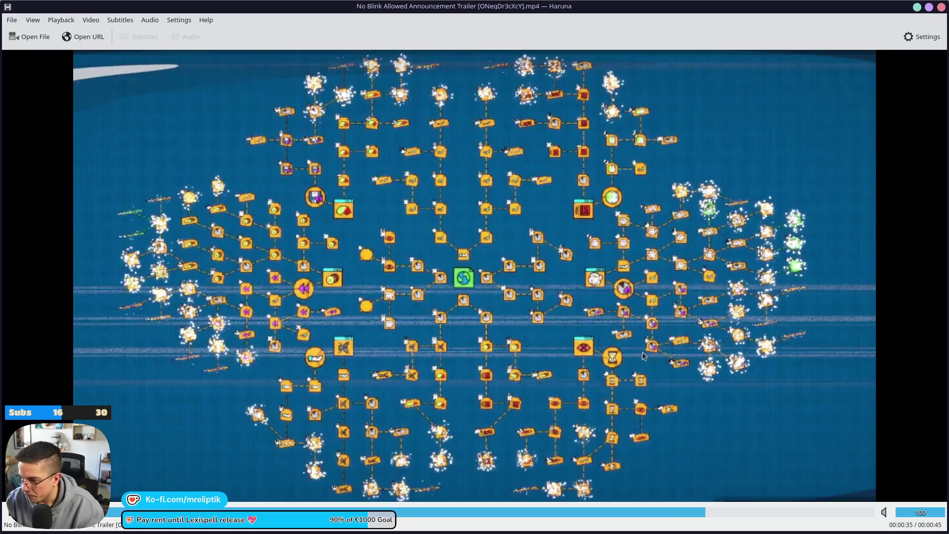
pyautogui.click(723, 514)
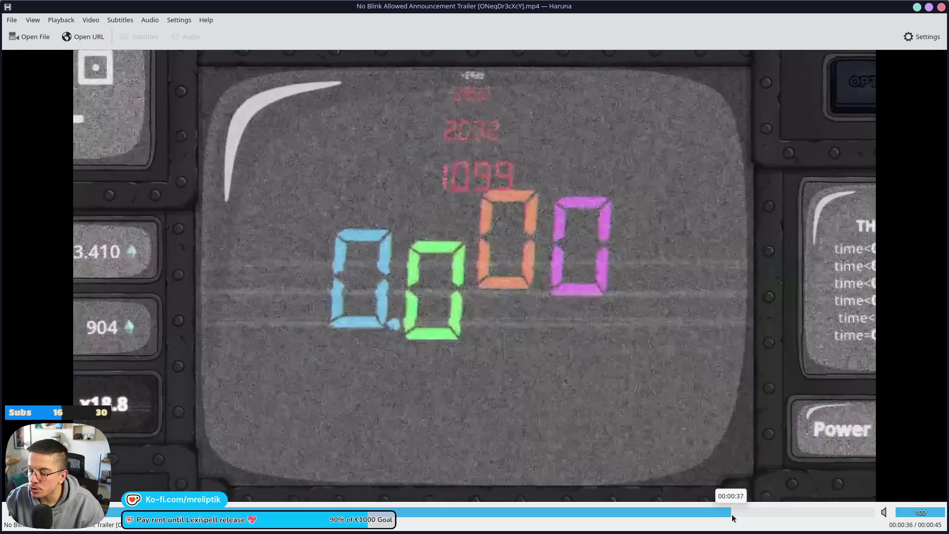
# - Skim the 0:37 timer, 0:41 result and closing title frames, then return to the 0:35 map scene
pyautogui.click(742, 513)
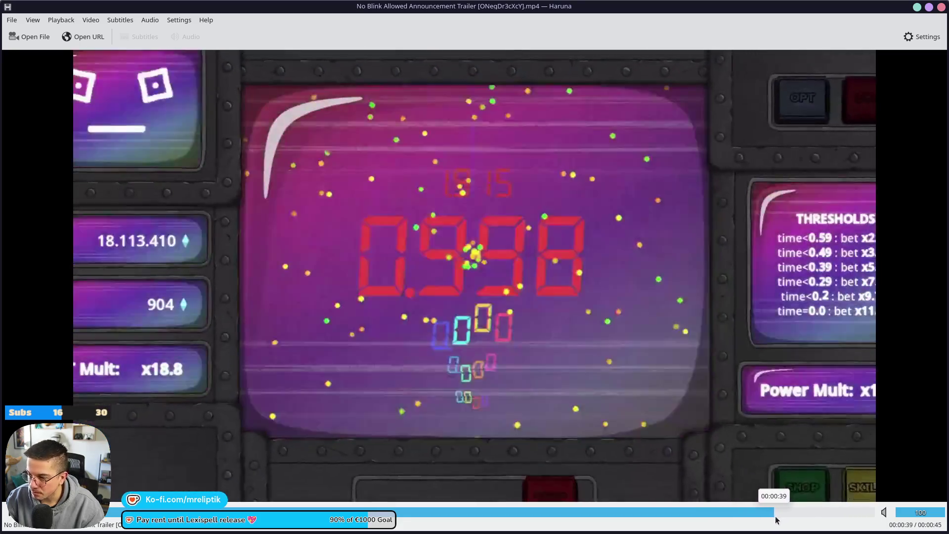
pyautogui.click(786, 517)
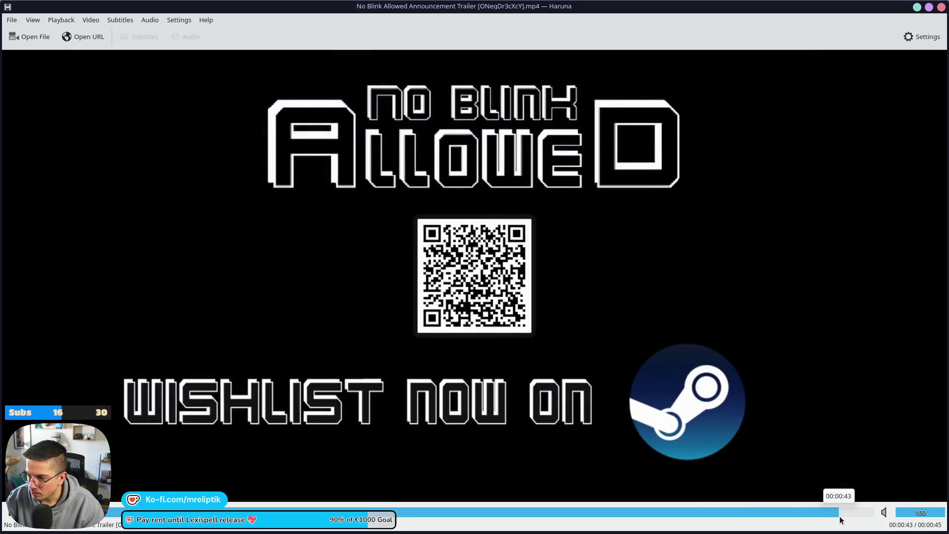
pyautogui.click(816, 517)
pyautogui.click(791, 517)
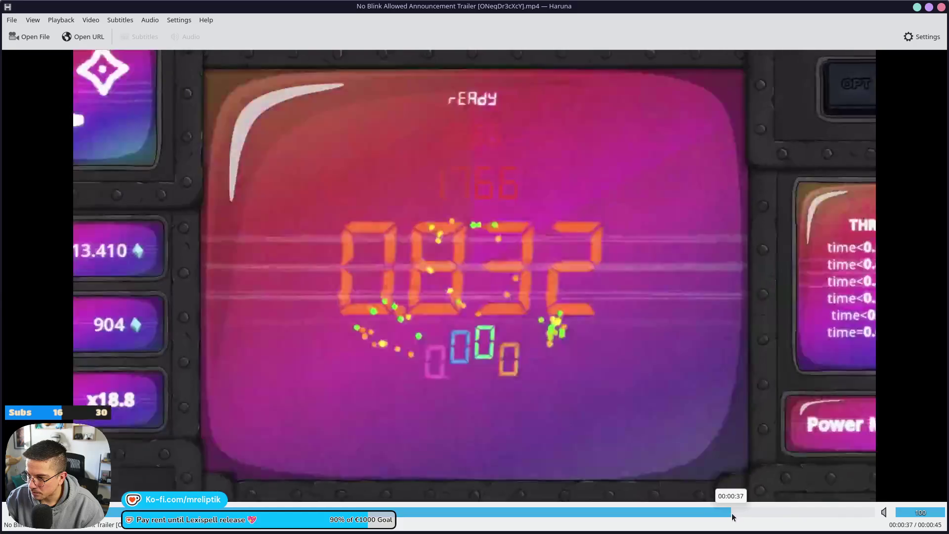
pyautogui.click(744, 516)
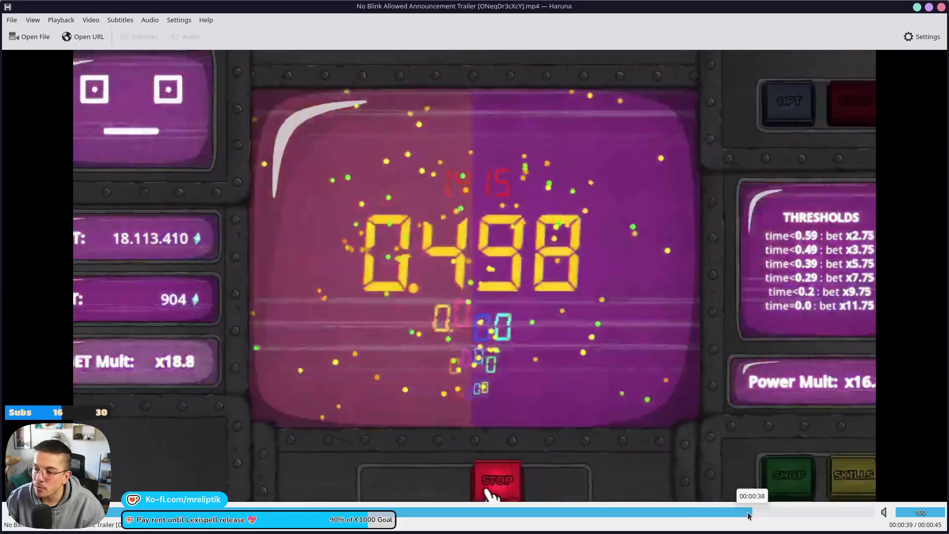
pyautogui.click(704, 516)
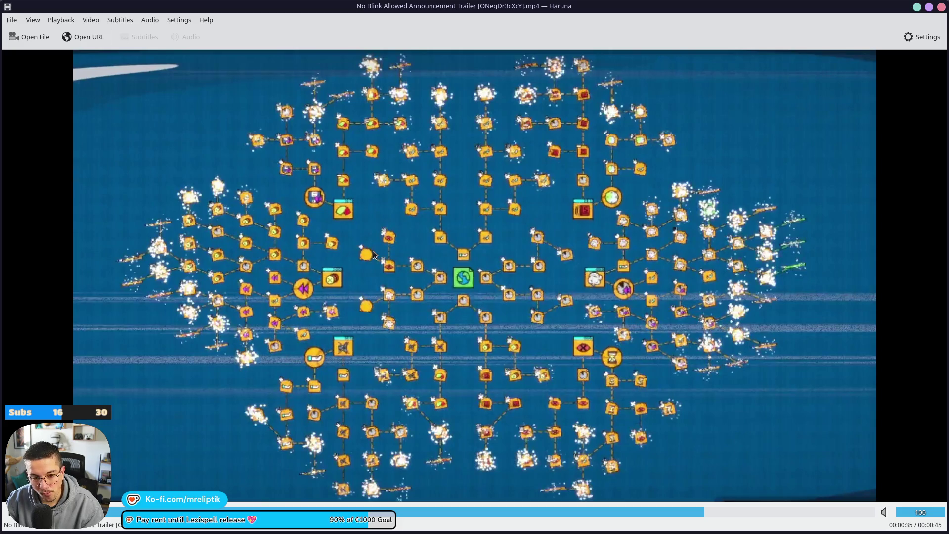
# - Review the early upgrade tooltips from 0:05 to 0:11, then skip ahead to the Hidden Ending scene
pyautogui.click(179, 513)
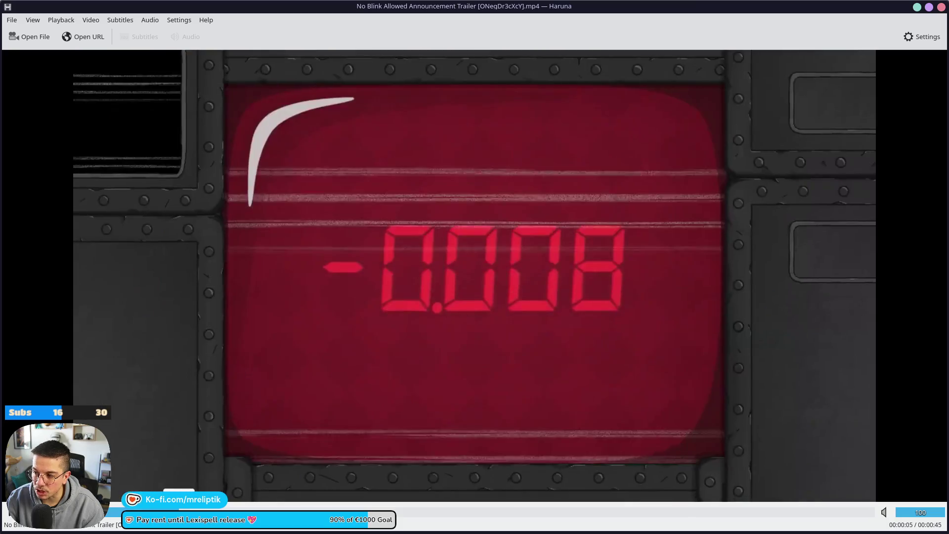
pyautogui.moveTo(179, 513)
pyautogui.mouseDown()
pyautogui.moveTo(669, 527)
pyautogui.moveTo(138, 526)
pyautogui.moveTo(273, 530)
pyautogui.moveTo(220, 529)
pyautogui.mouseUp()
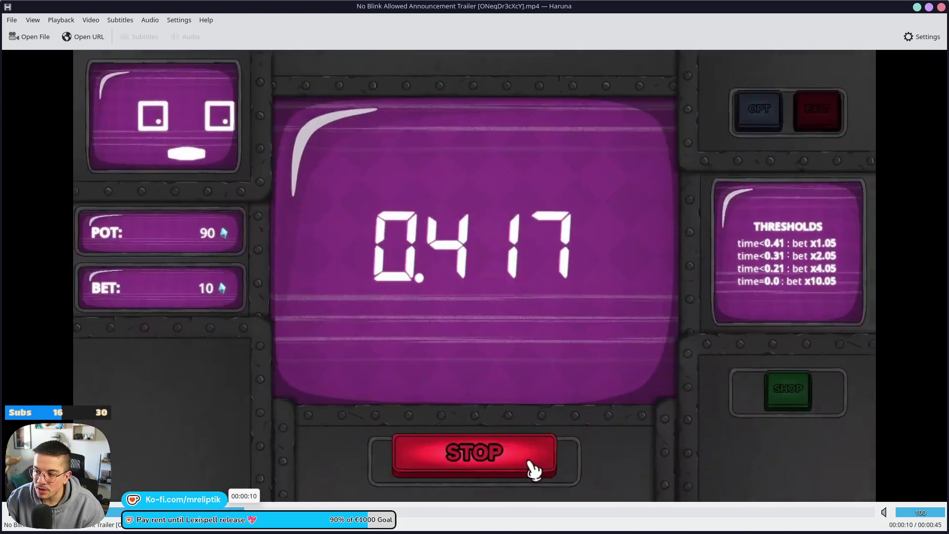
pyautogui.moveTo(252, 509); pyautogui.dragTo(205, 509)
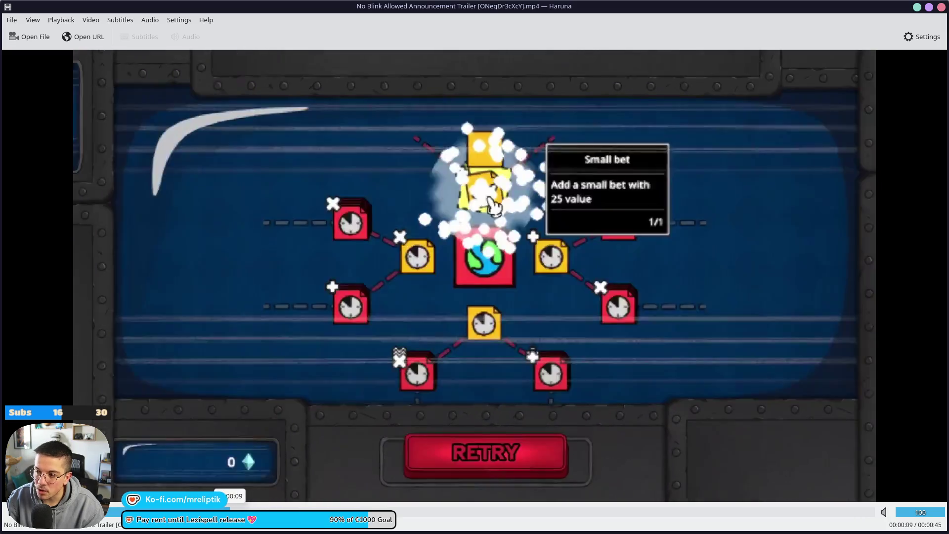
pyautogui.click(233, 510)
pyautogui.moveTo(232, 513)
pyautogui.mouseDown()
pyautogui.moveTo(456, 512)
pyautogui.moveTo(715, 533)
pyautogui.mouseUp()
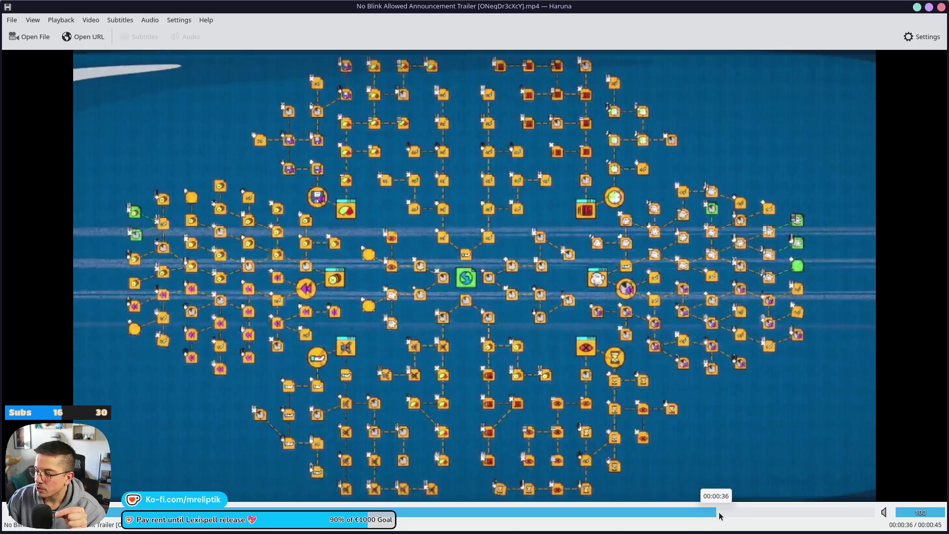
# - Jump through the 0:28, 0:22, 0:06, 0:24 and 0:41 scenes, then rewind the trailer to 0:00
pyautogui.click(843, 512)
pyautogui.click(501, 513)
pyautogui.click(463, 512)
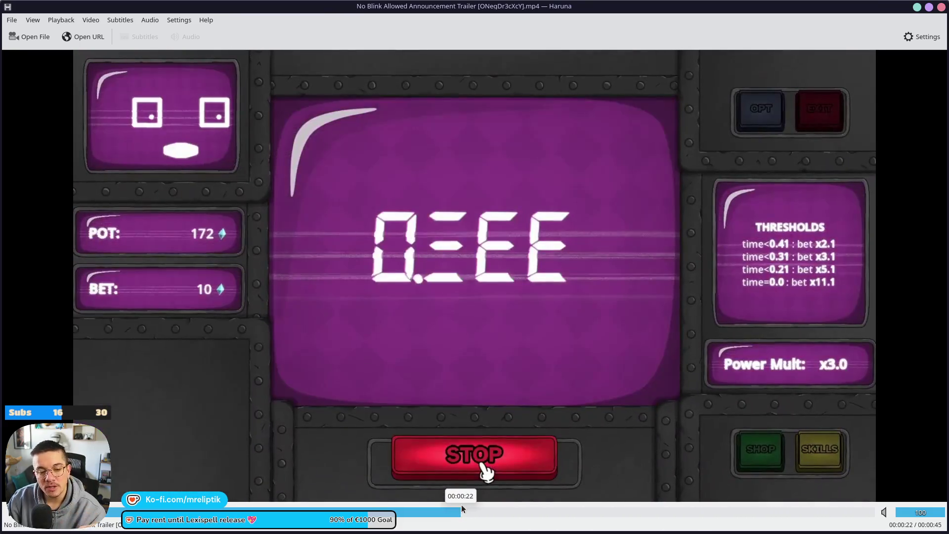
pyautogui.click(454, 506)
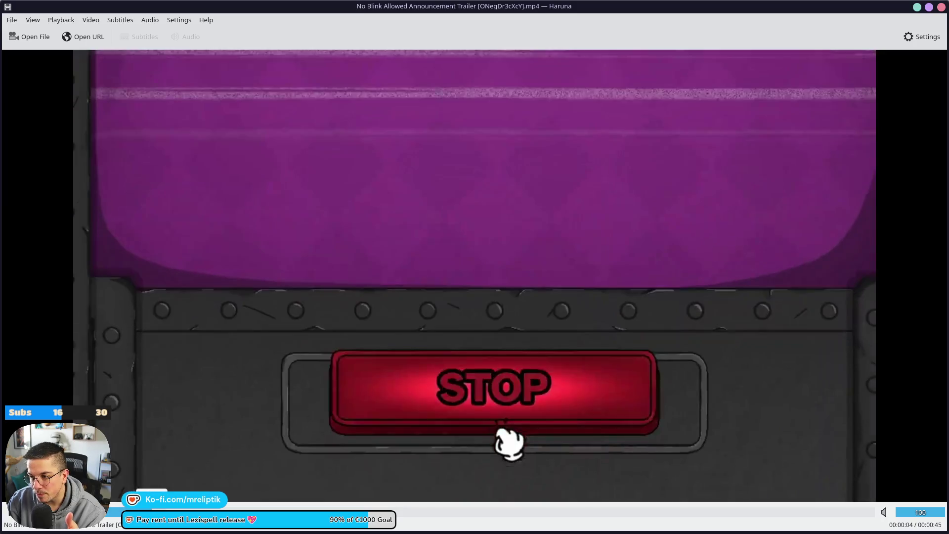
pyautogui.click(186, 510)
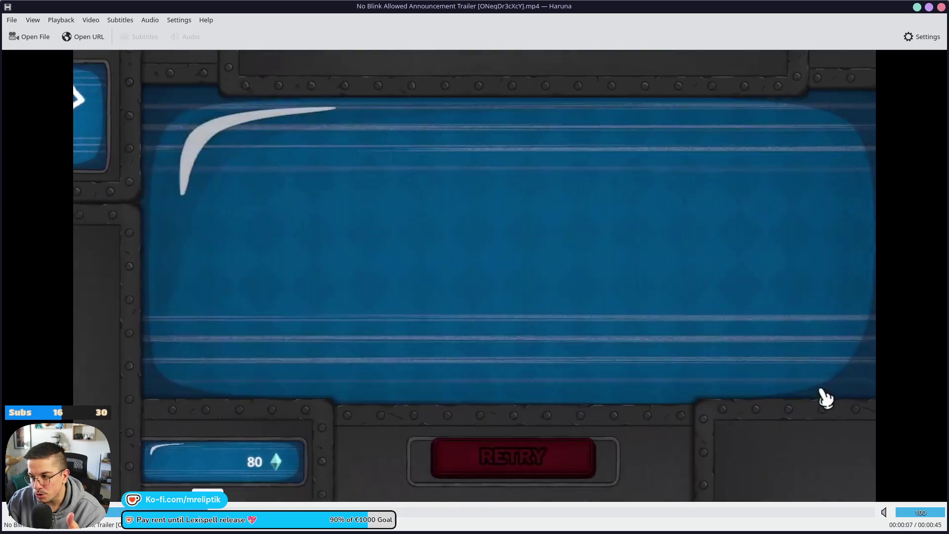
pyautogui.click(513, 512)
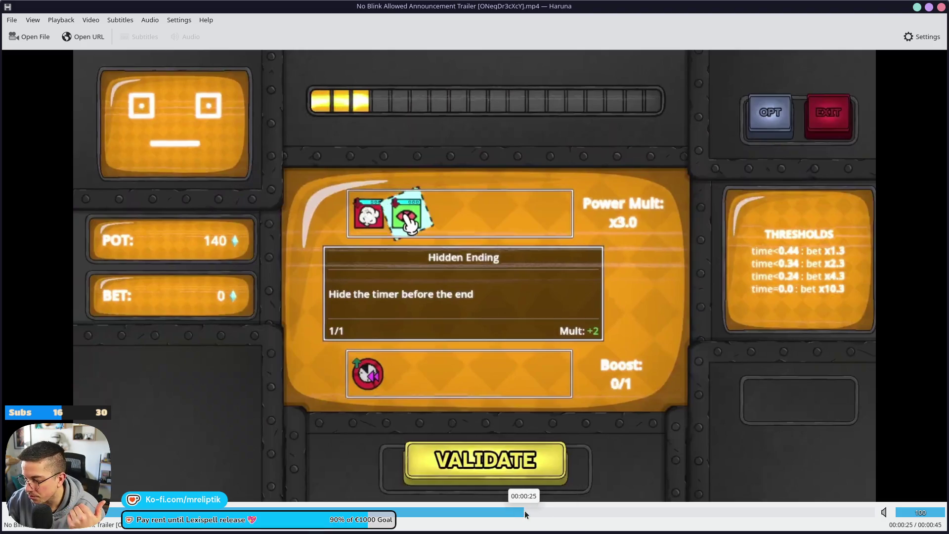
pyautogui.moveTo(519, 514)
pyautogui.mouseDown()
pyautogui.moveTo(843, 515)
pyautogui.moveTo(122, 518)
pyautogui.mouseUp()
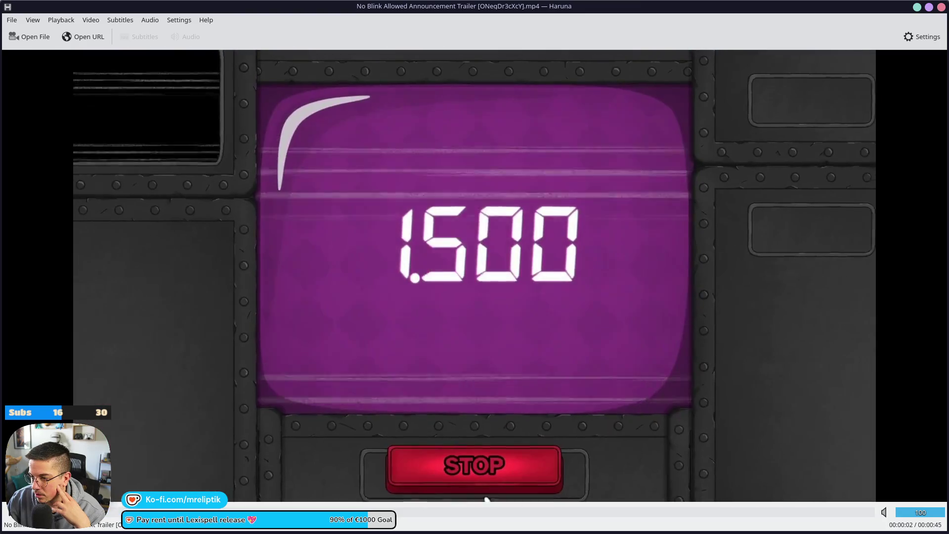
pyautogui.click(63, 528)
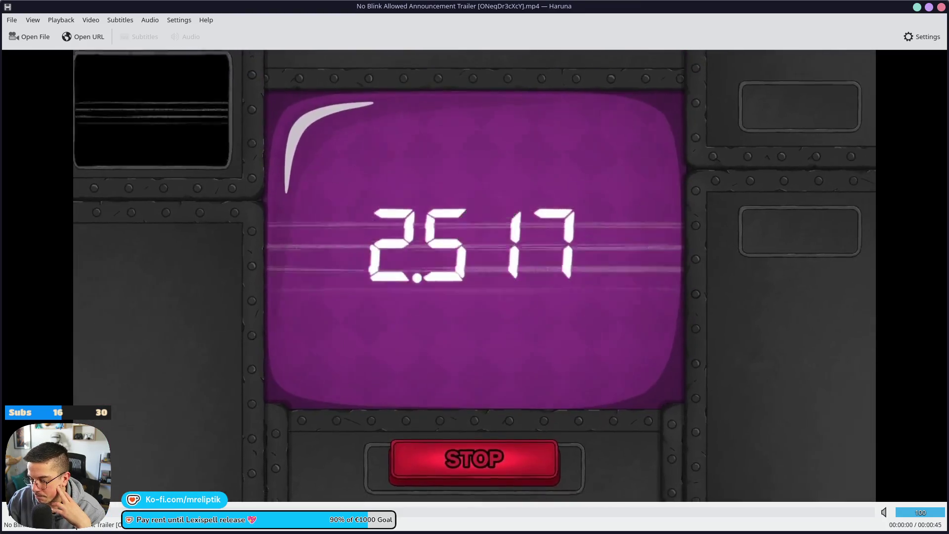
pyautogui.click(4, 514)
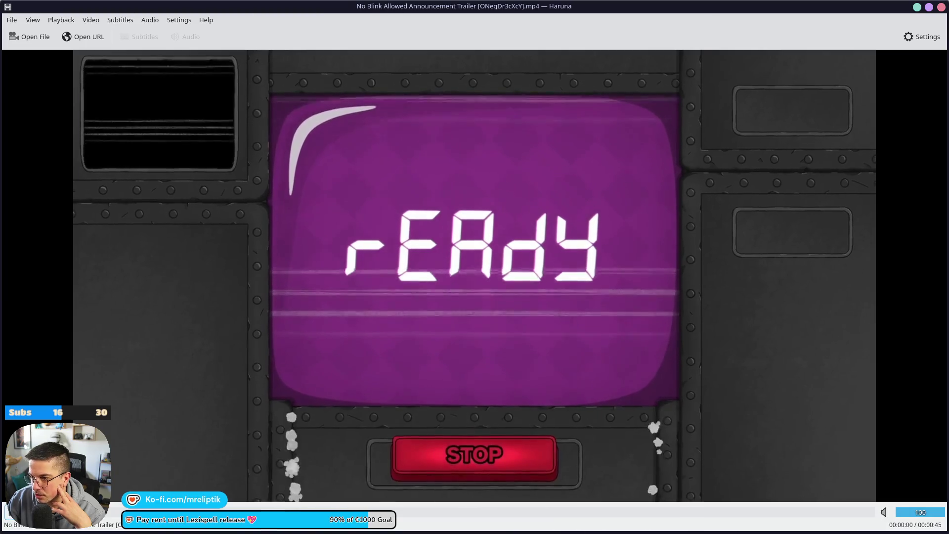
# - Apply the Stream window layout, then rewind the YouTube trailer to rEAdy and pause at the 0.617 timer
pyautogui.press('super+t')
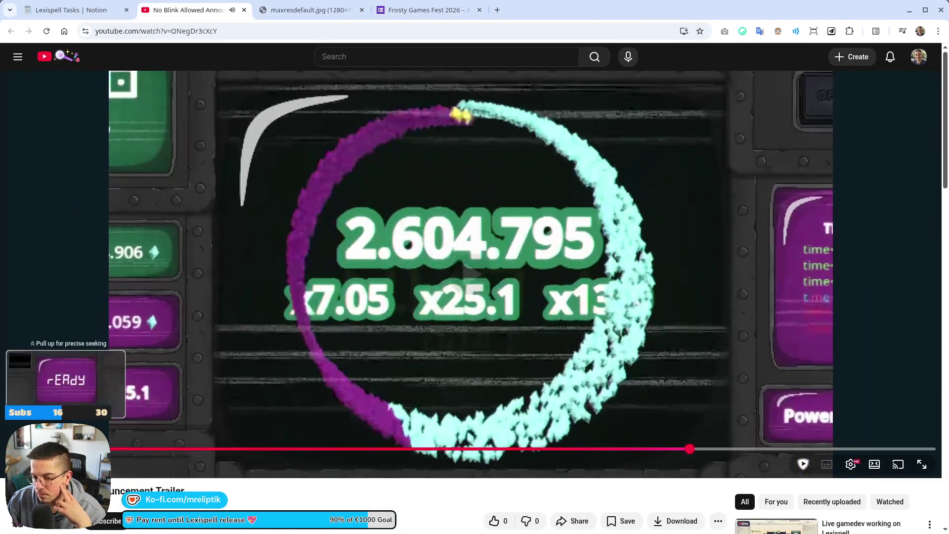
pyautogui.click(112, 448)
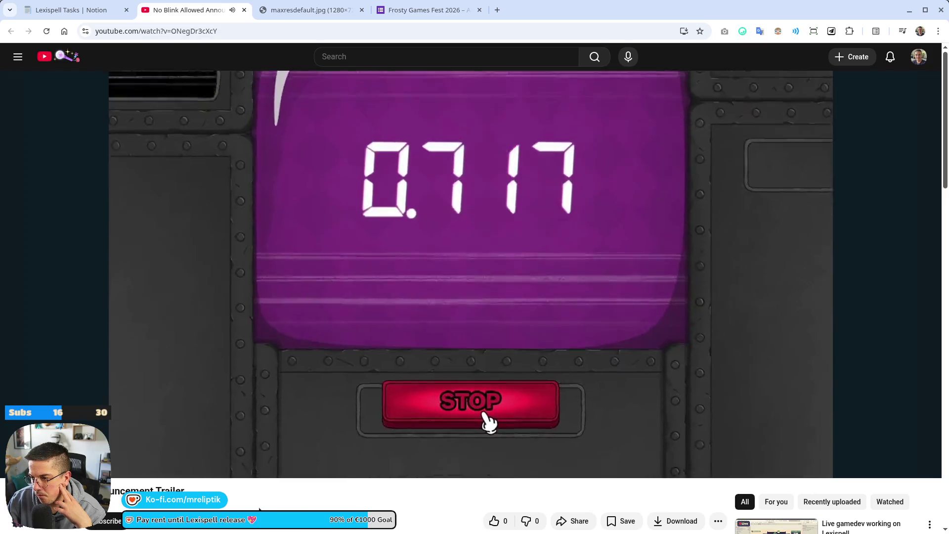
pyautogui.click(272, 335)
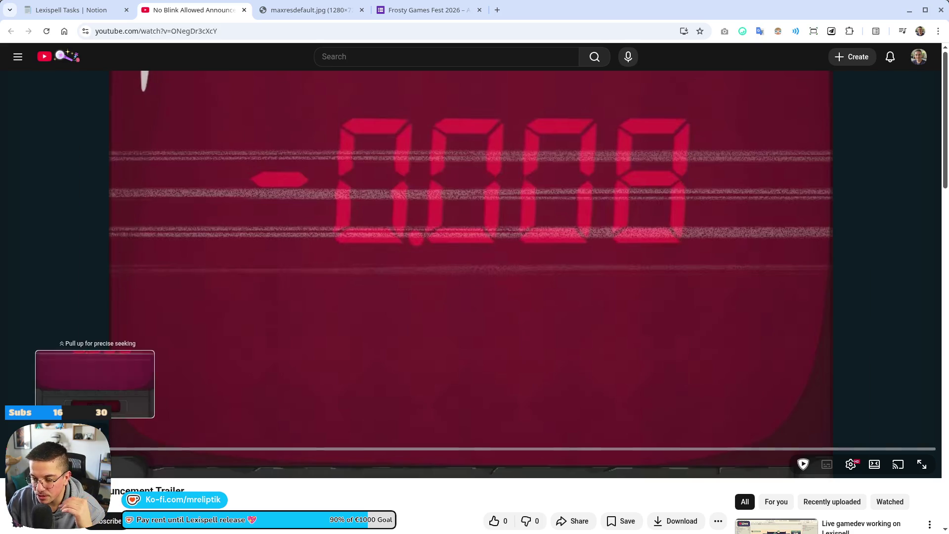
pyautogui.moveTo(95, 448); pyautogui.dragTo(65, 449)
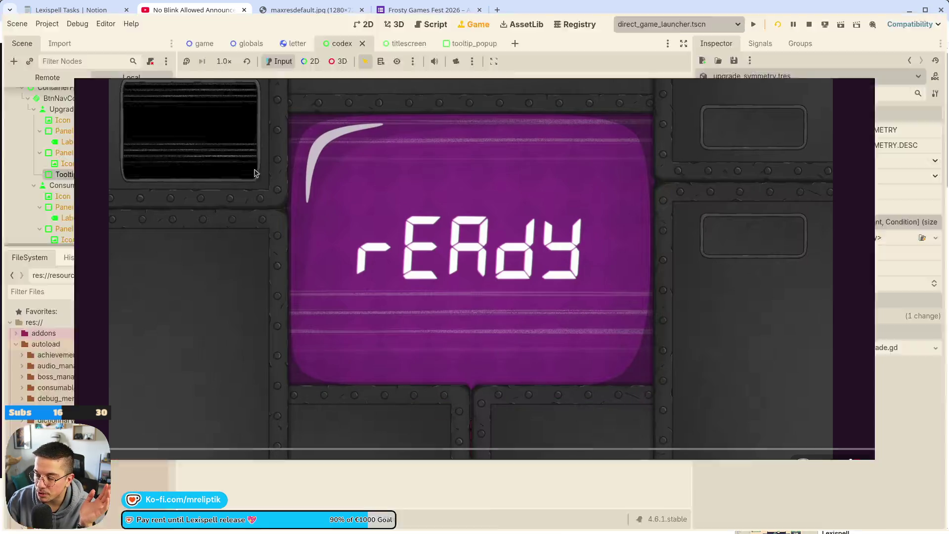
pyautogui.click(269, 297)
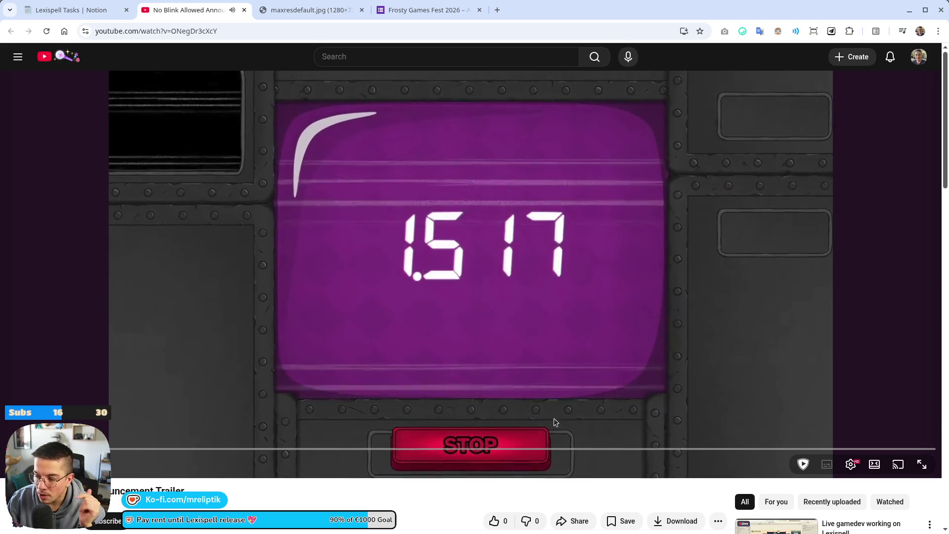
pyautogui.click(515, 419)
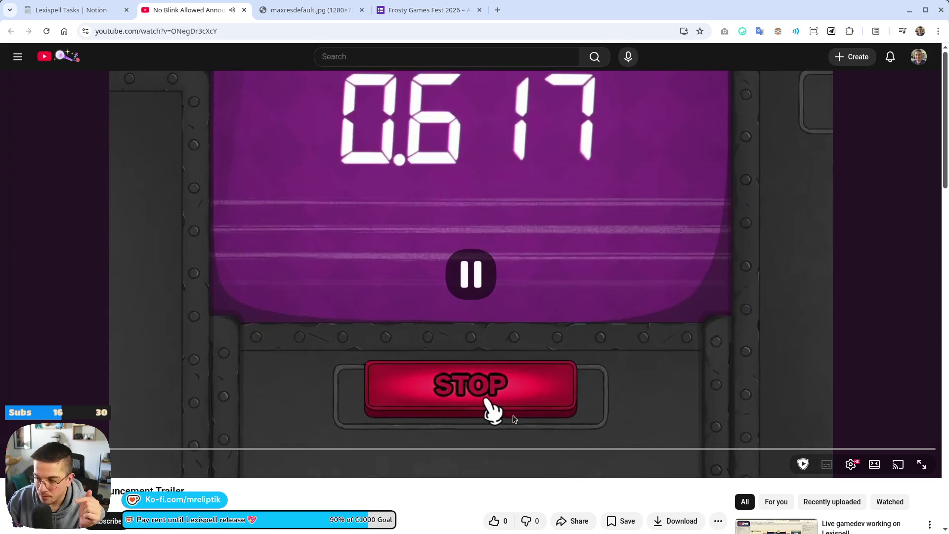
# - Replay the opening countdown a few times, then scrub to the 1.550 and 2.550 timer moments
pyautogui.click(122, 449)
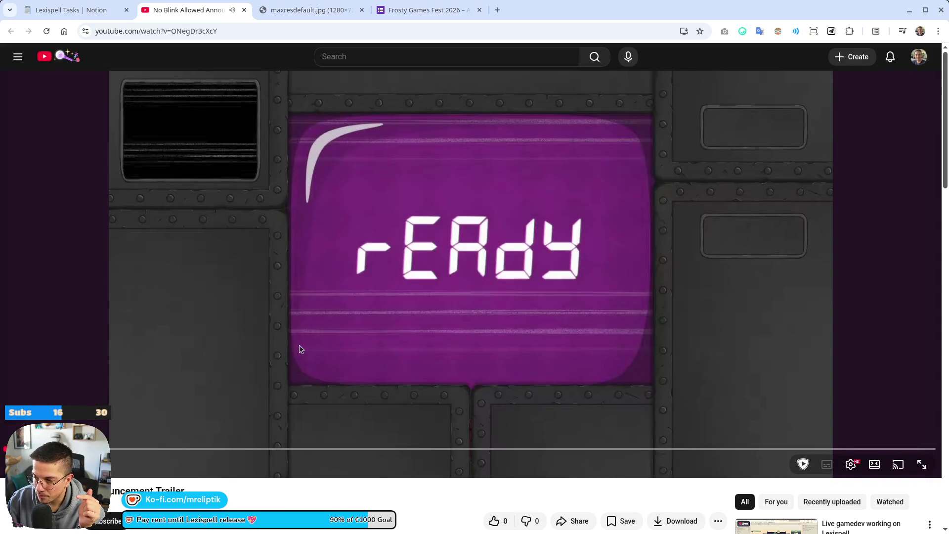
pyautogui.click(310, 343)
pyautogui.click(309, 342)
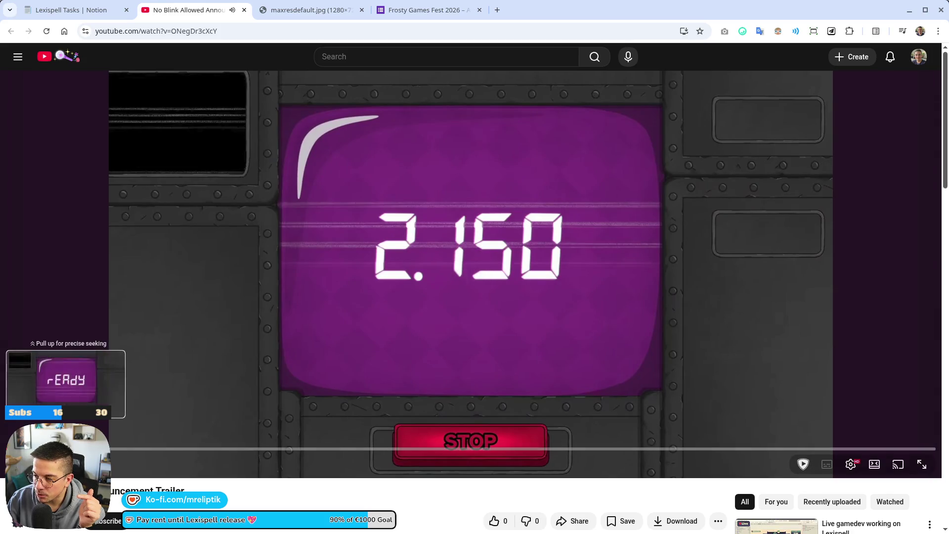
pyautogui.click(113, 449)
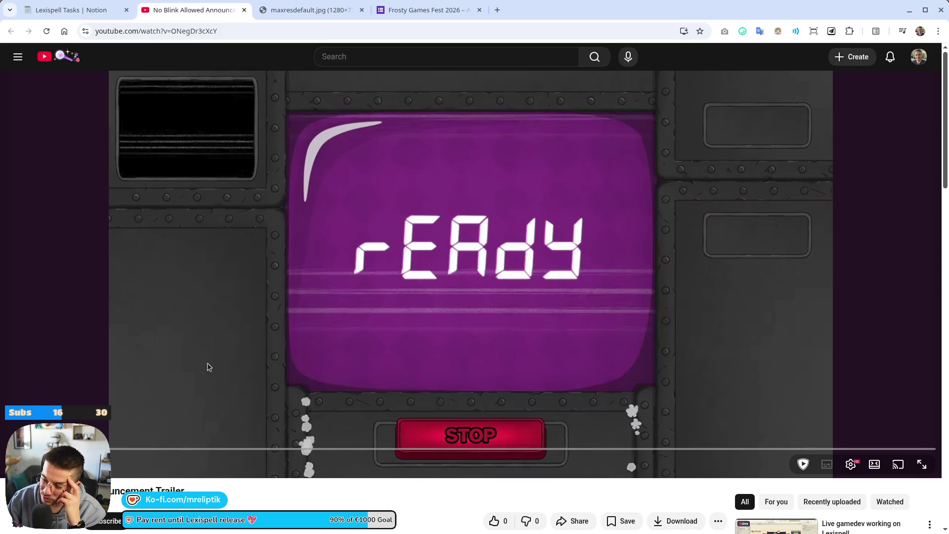
pyautogui.click(273, 281)
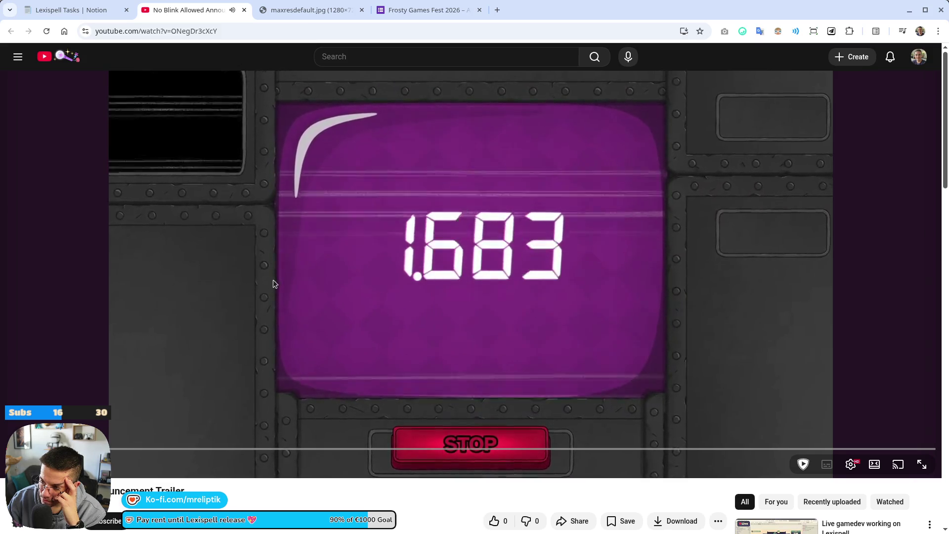
pyautogui.click(275, 283)
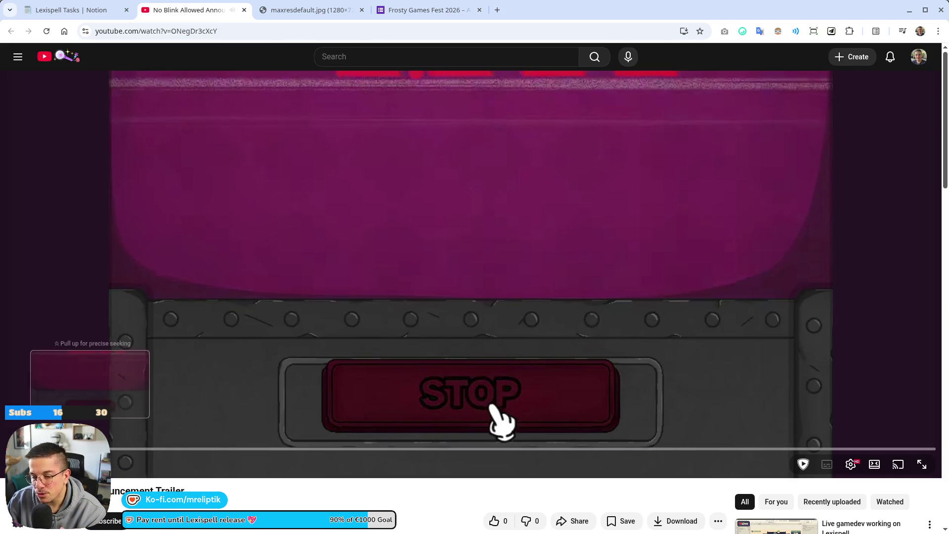
pyautogui.moveTo(60, 448); pyautogui.dragTo(62, 448)
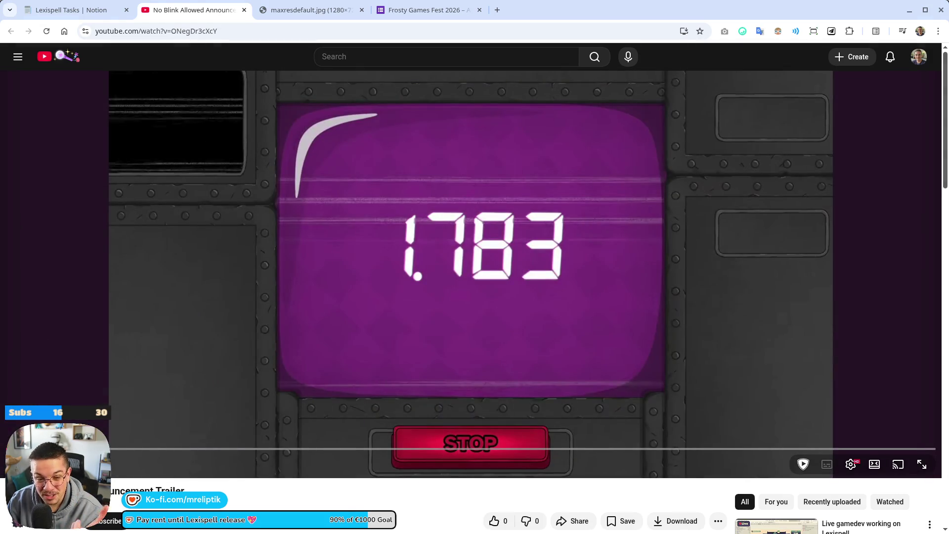
pyautogui.moveTo(61, 448); pyautogui.dragTo(64, 448)
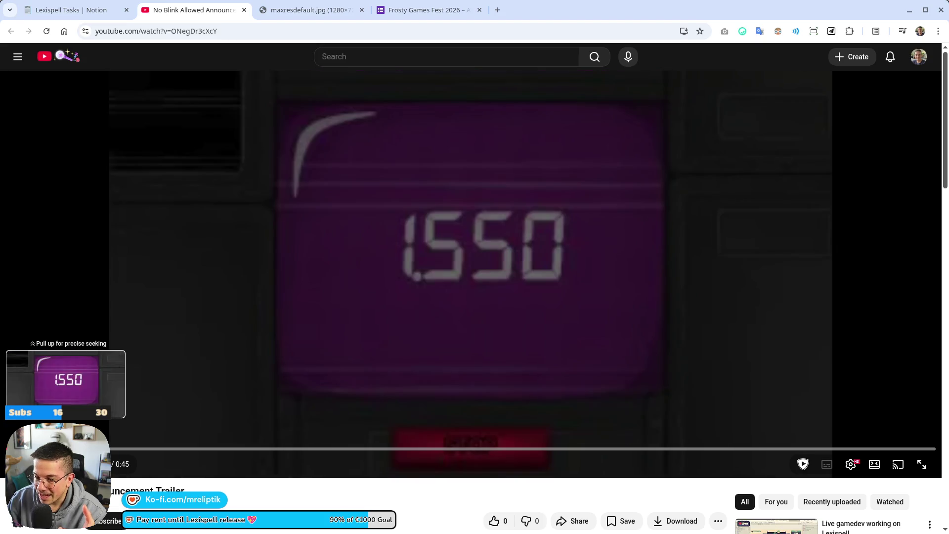
# - Restart the countdown from the rEAdy screen and pause on the red -0.008 result
pyautogui.moveTo(63, 448); pyautogui.dragTo(63, 448)
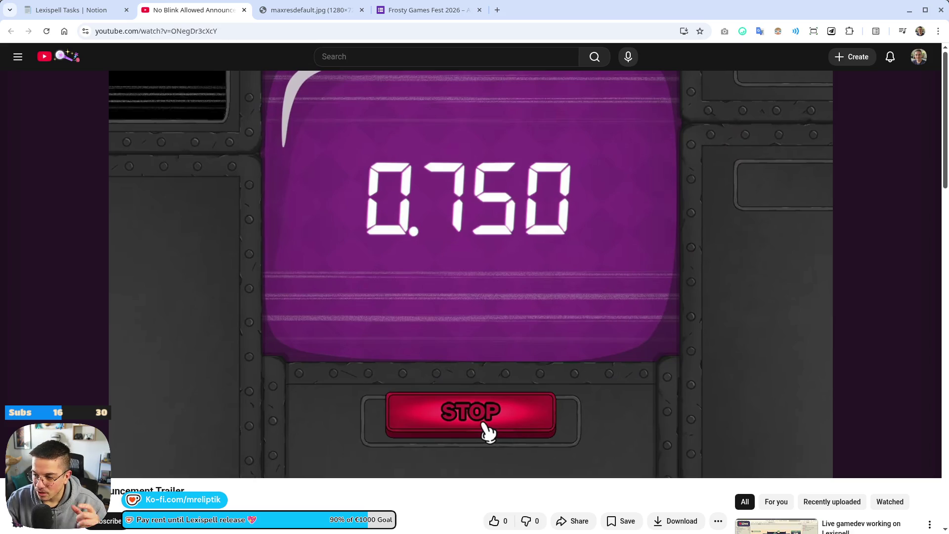
pyautogui.moveTo(478, 324)
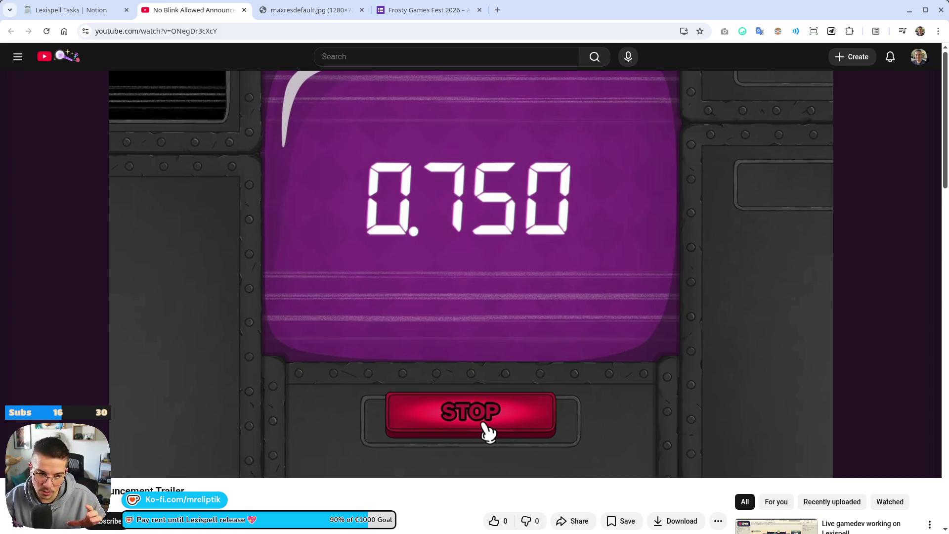
pyautogui.press('0')
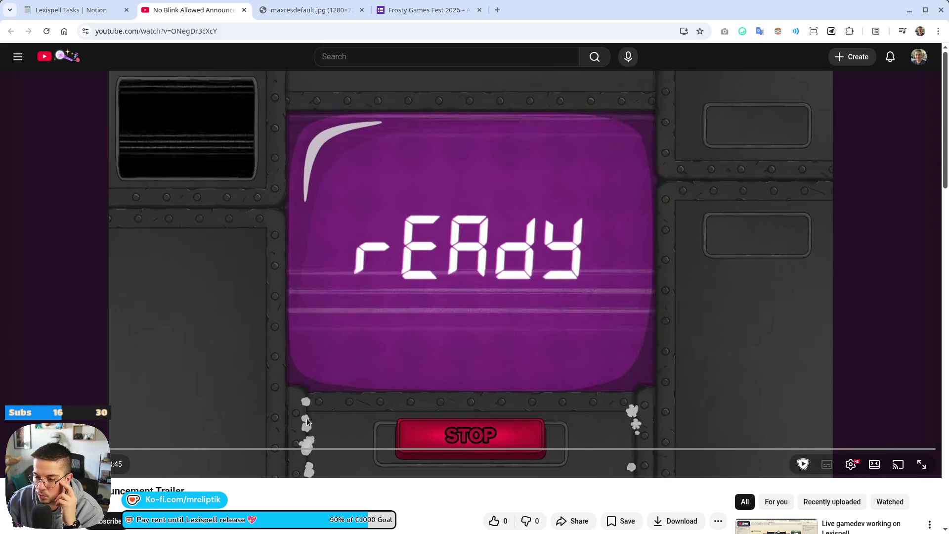
pyautogui.click(441, 407)
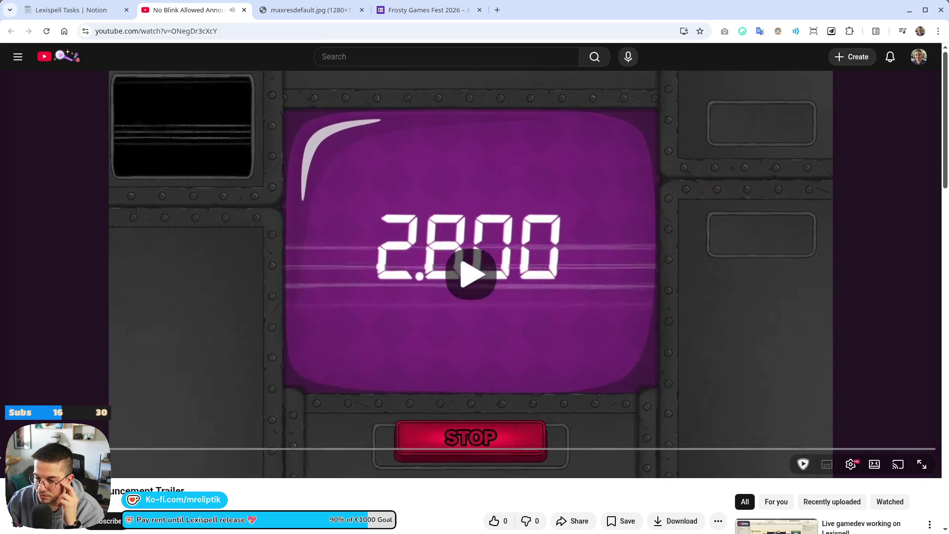
pyautogui.click(448, 420)
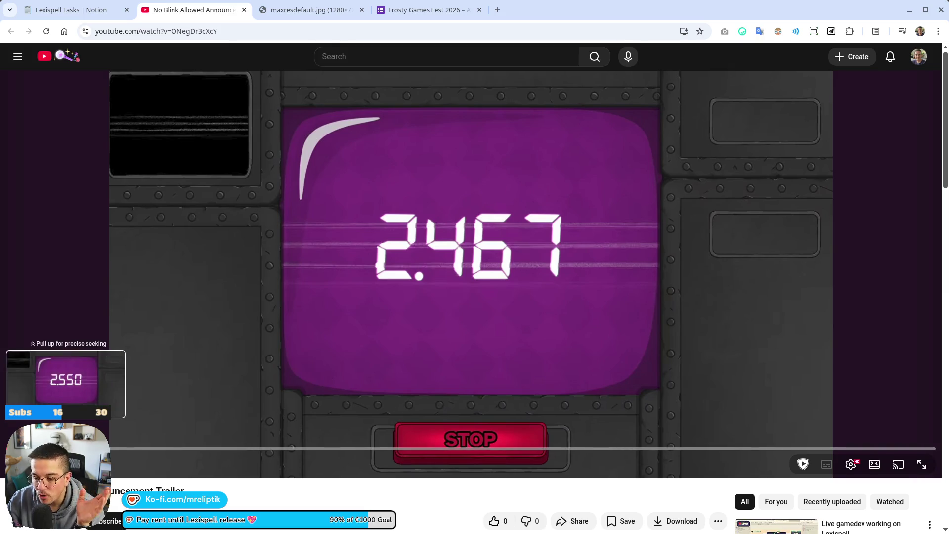
pyautogui.click(49, 448)
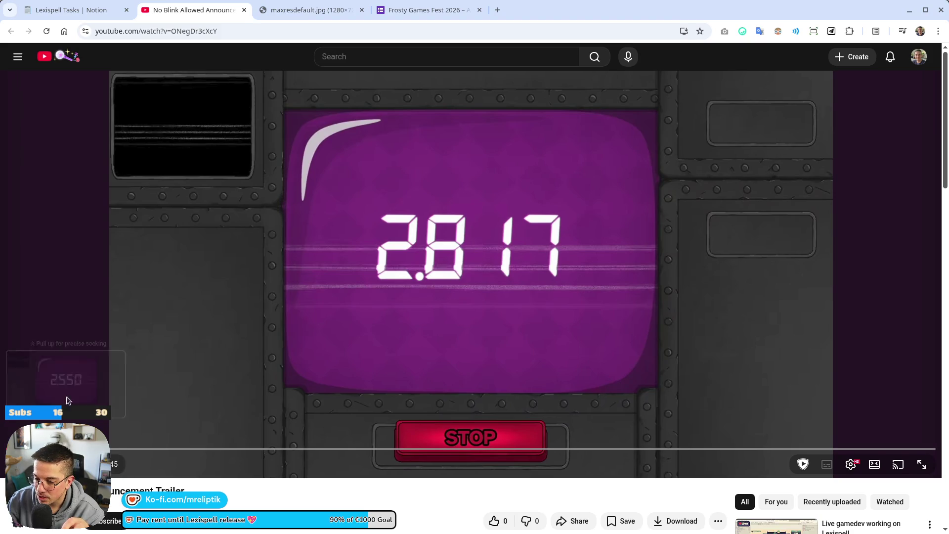
pyautogui.click(98, 380)
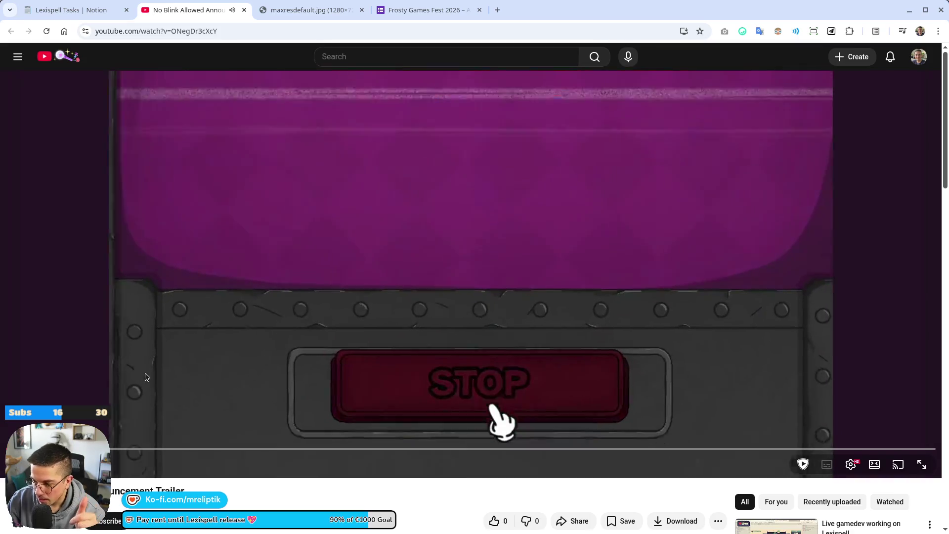
pyautogui.click(371, 418)
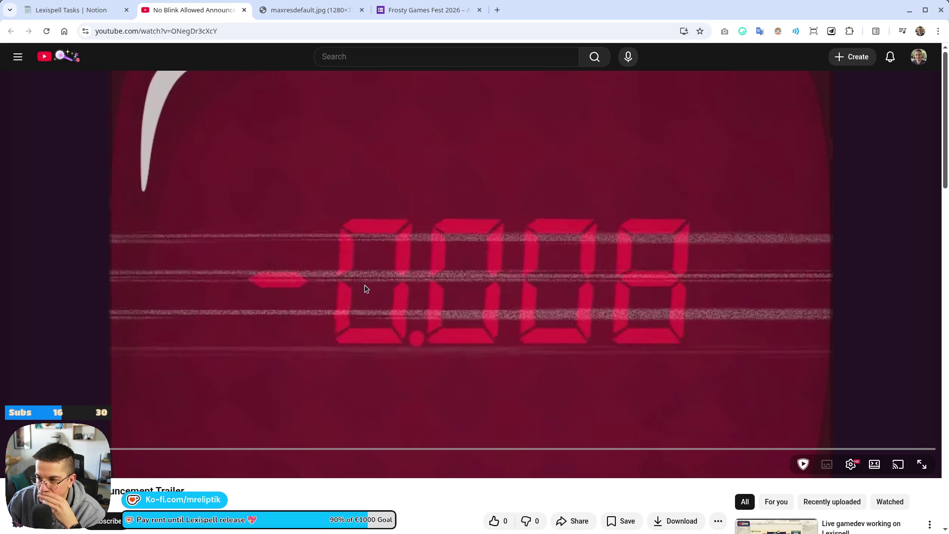
# - Rewatch the countdown from the 1.600 timer screen, pausing on the 10 countdown
pyautogui.click(116, 448)
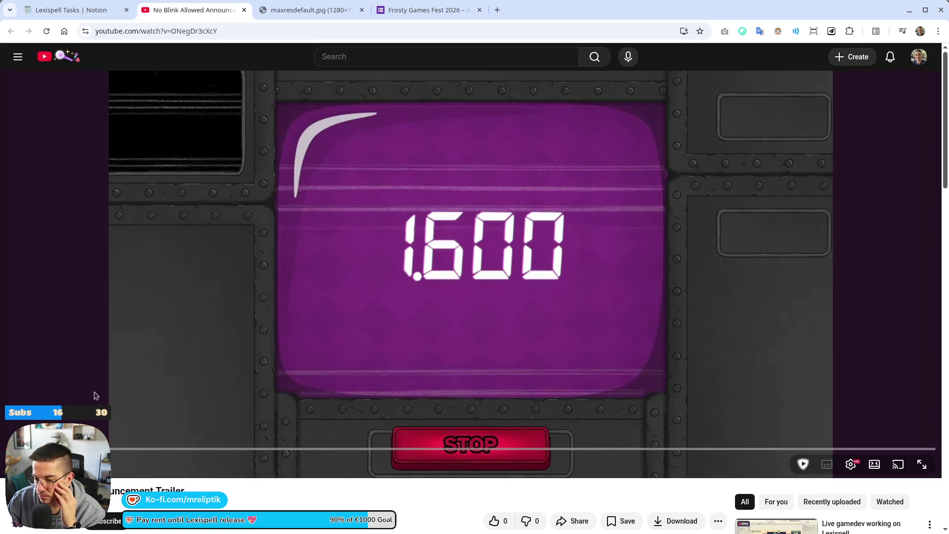
pyautogui.click(223, 339)
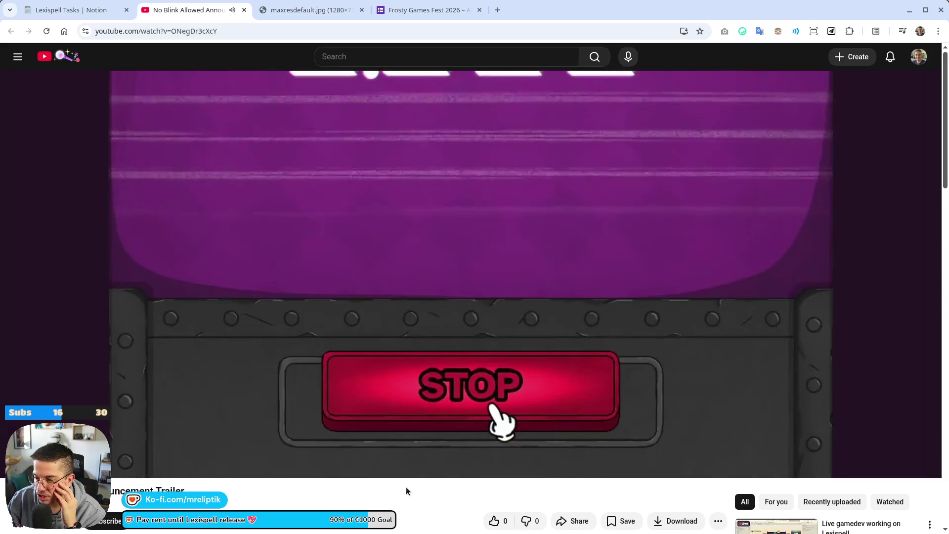
pyautogui.click(333, 311)
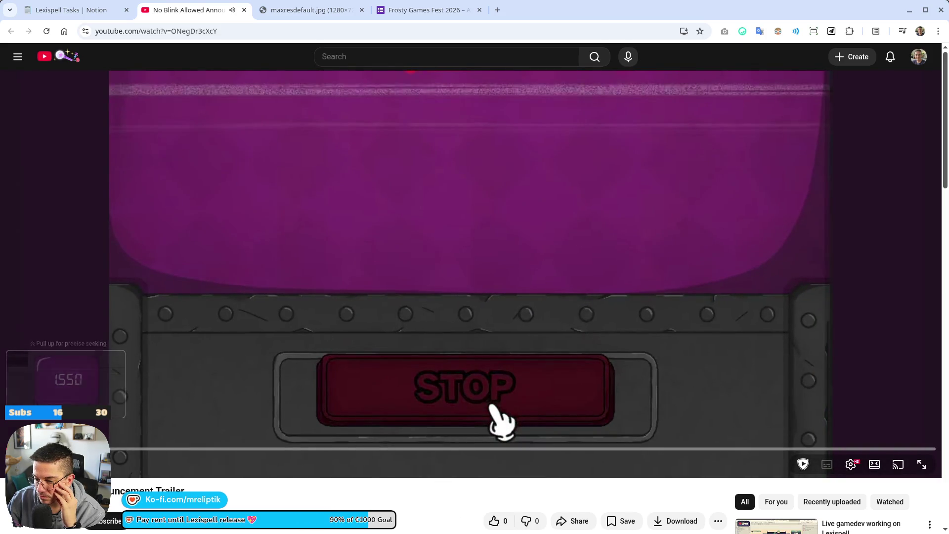
pyautogui.click(99, 448)
pyautogui.click(195, 307)
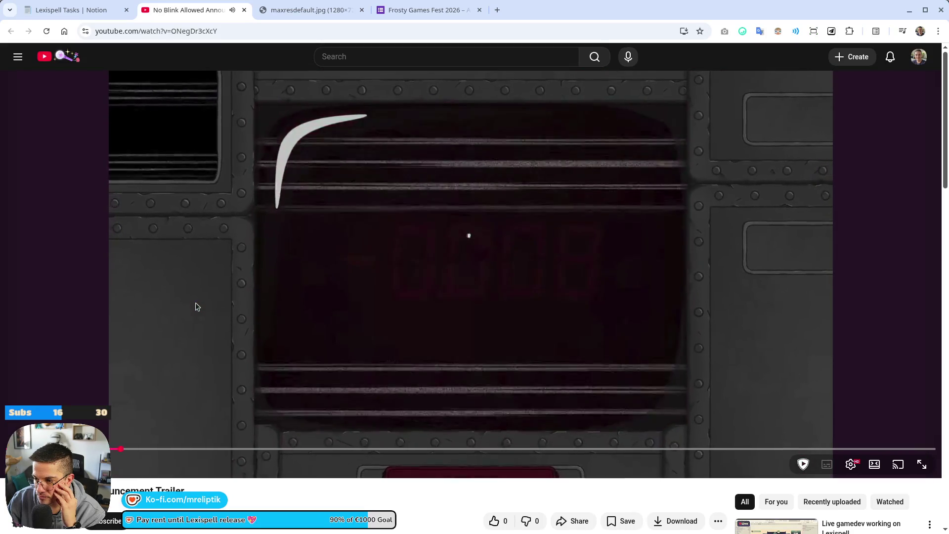
pyautogui.click(195, 308)
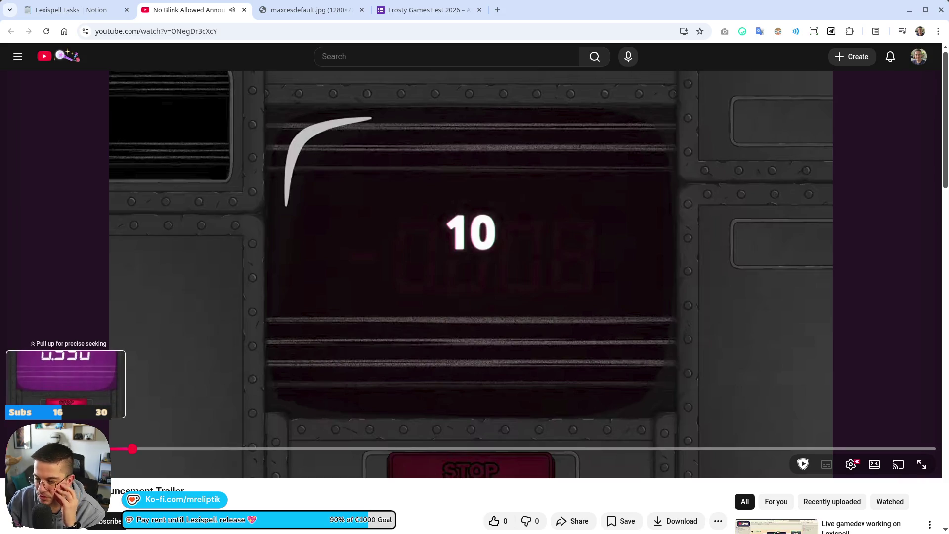
pyautogui.click(129, 448)
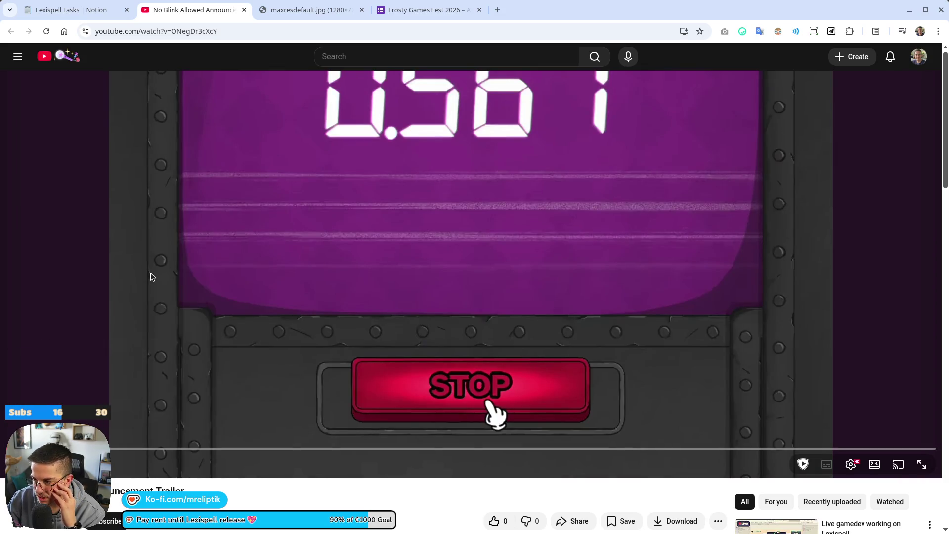
pyautogui.click(153, 276)
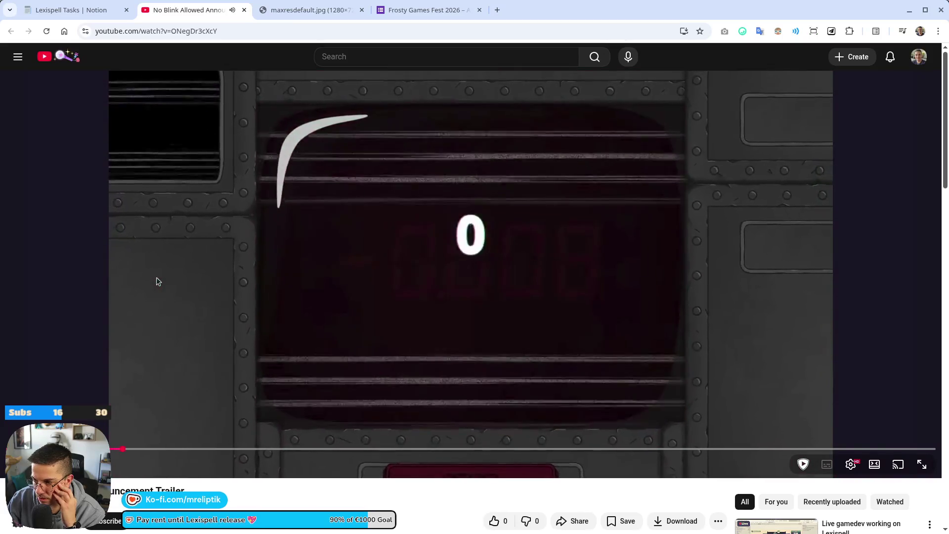
pyautogui.click(155, 287)
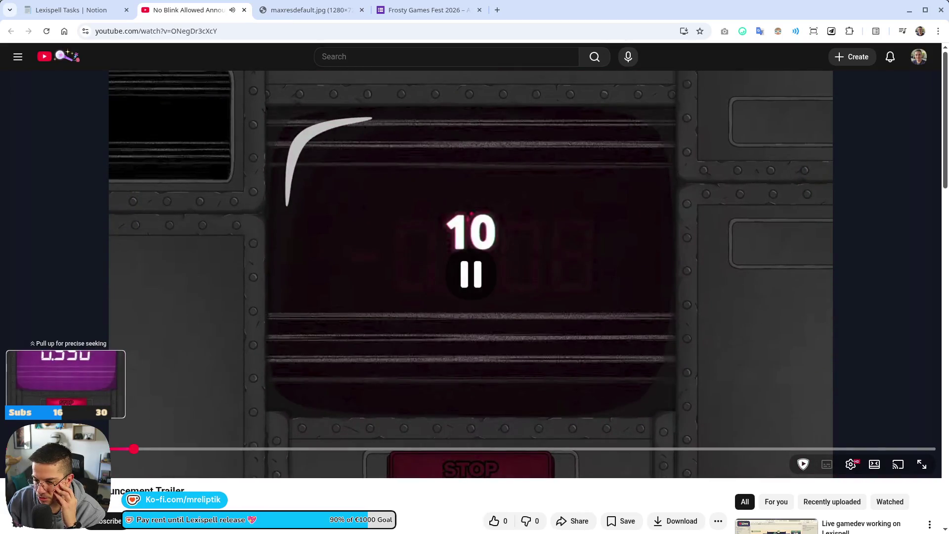
# - Seek back to the purple timer screen, replay past the -0.008 result, and pause on the STOP close-up
pyautogui.click(65, 448)
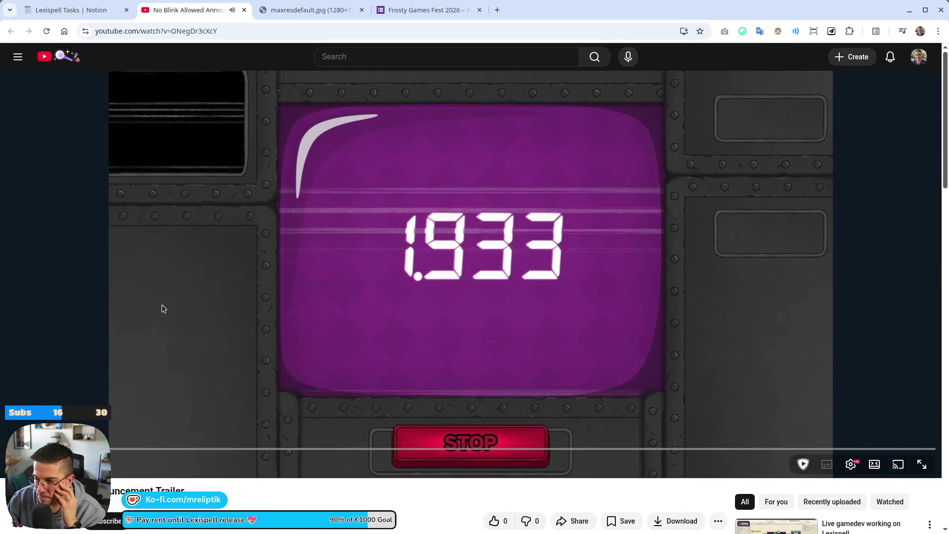
pyautogui.click(162, 305)
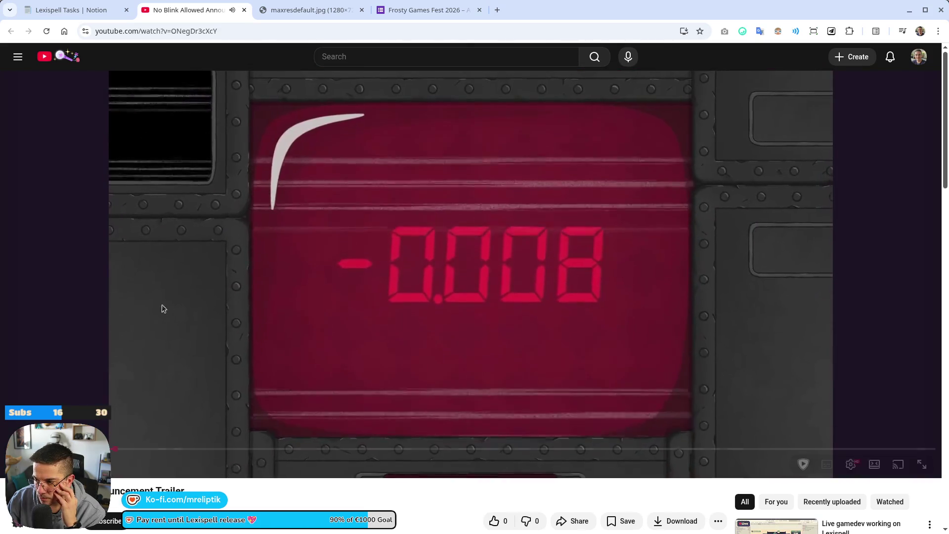
pyautogui.click(322, 361)
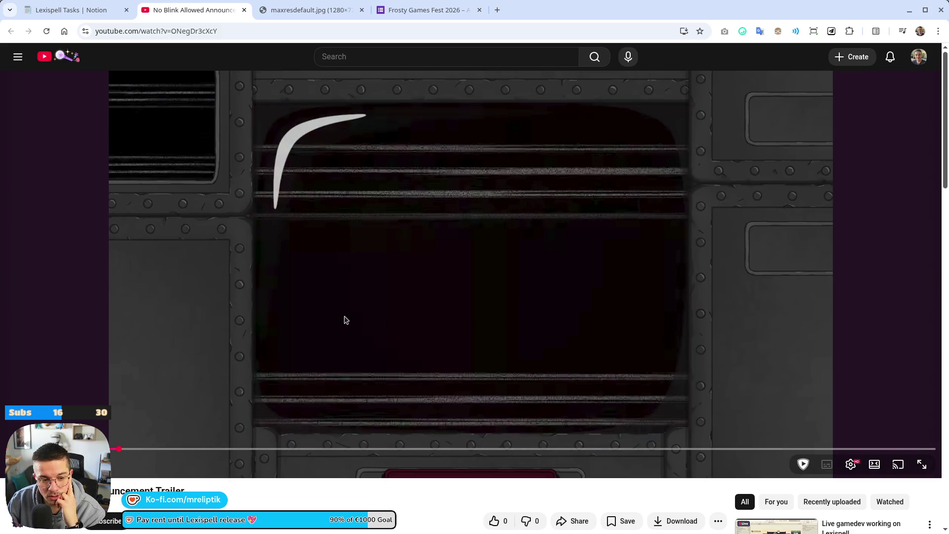
pyautogui.click(354, 293)
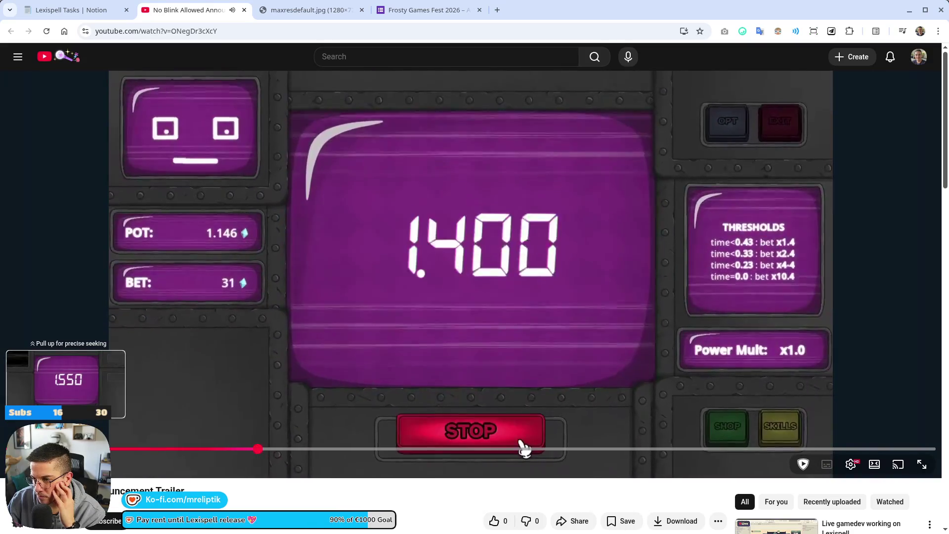
pyautogui.click(192, 322)
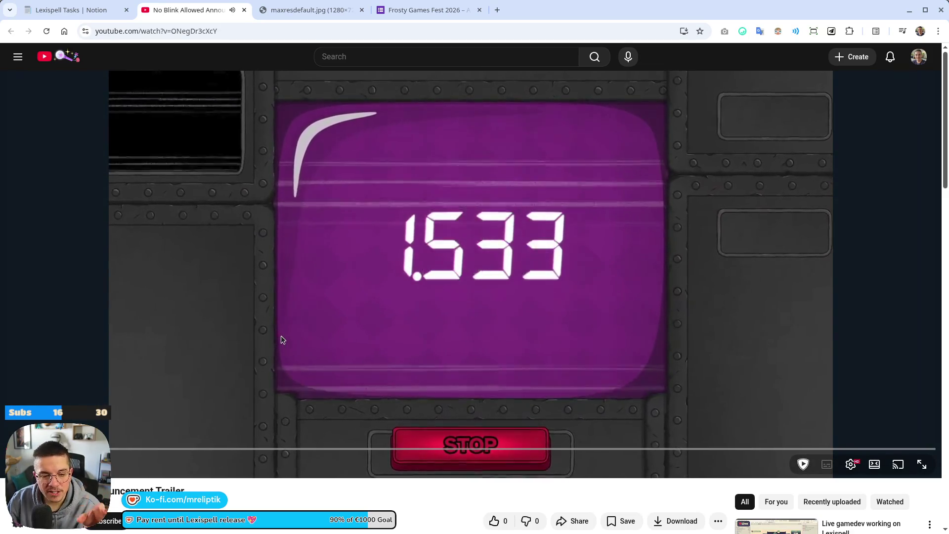
pyautogui.click(492, 418)
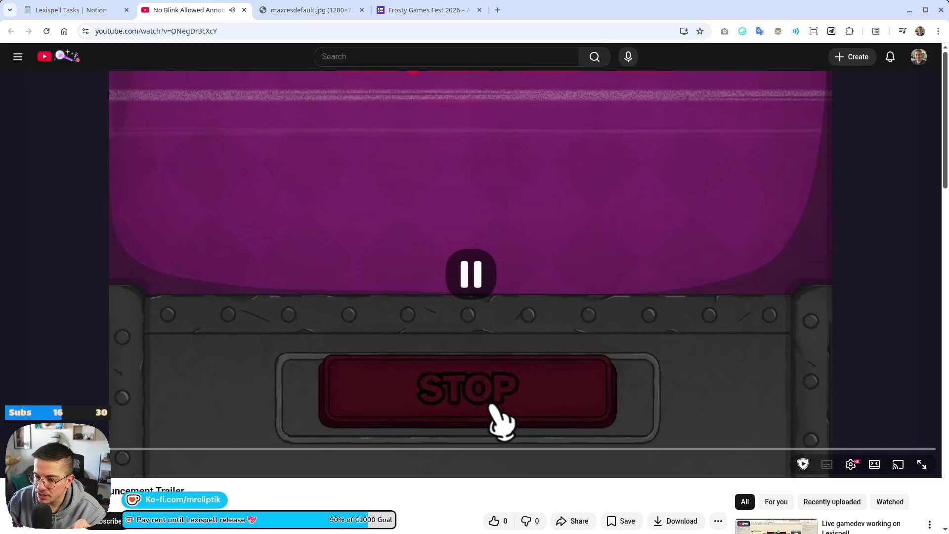
# - Scrub back to the 2.550 timer, replay the countdown, and pause on the red counter screen
pyautogui.moveTo(66, 449); pyautogui.dragTo(74, 446)
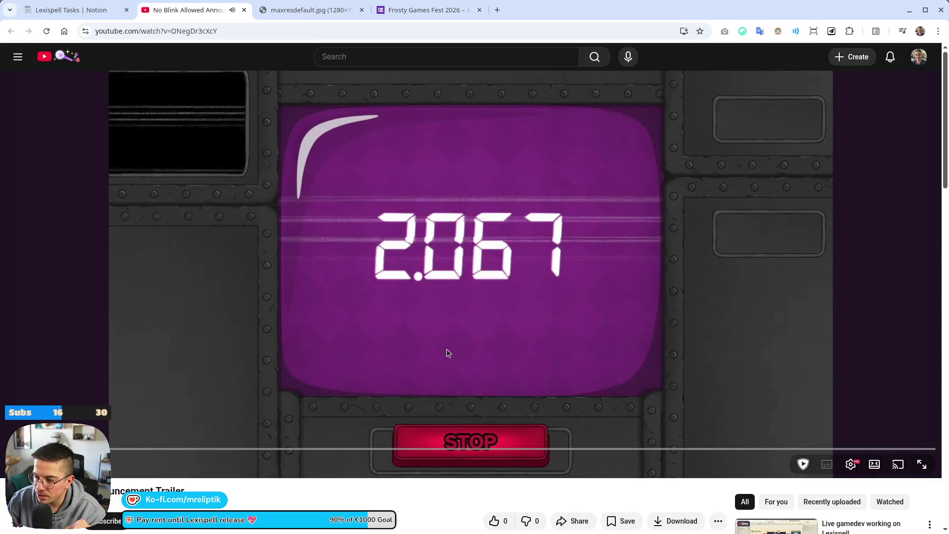
pyautogui.click(506, 340)
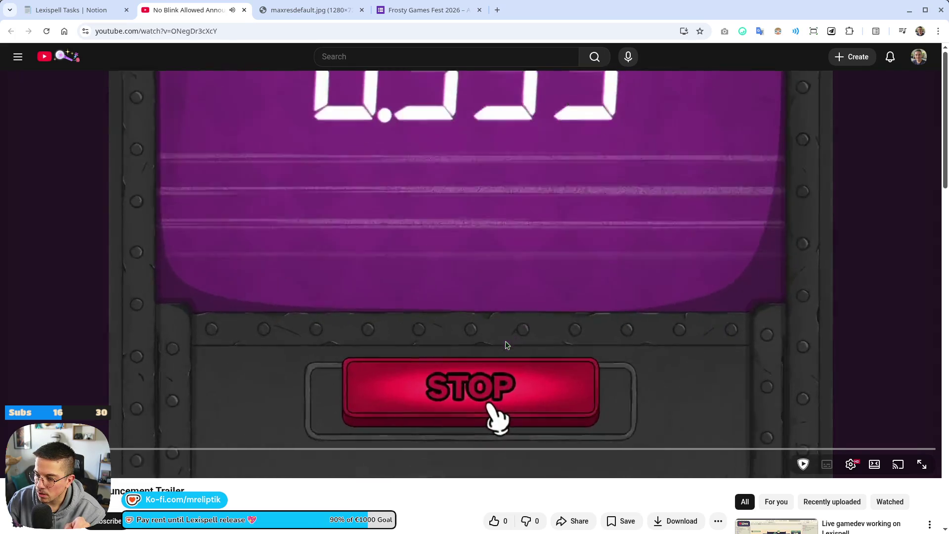
pyautogui.click(505, 341)
pyautogui.moveTo(69, 449); pyautogui.dragTo(64, 449)
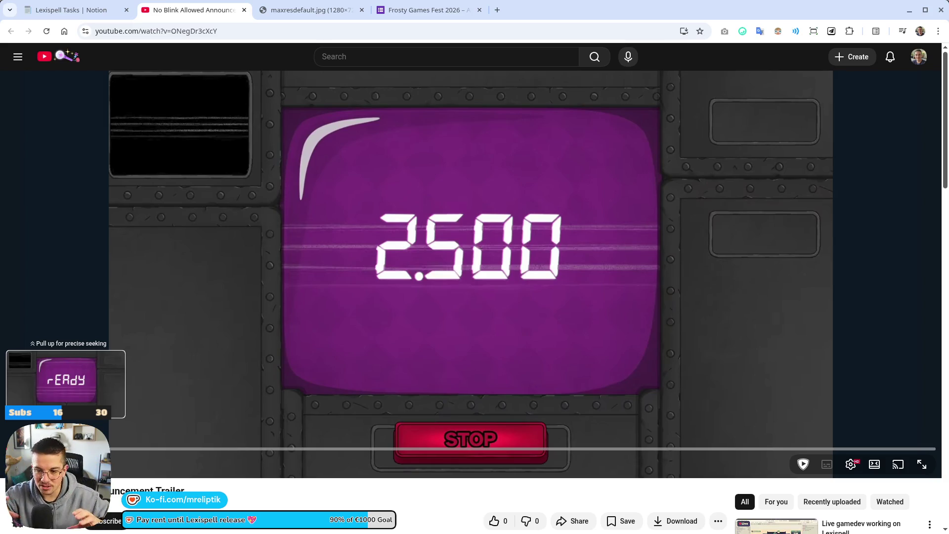
pyautogui.click(361, 257)
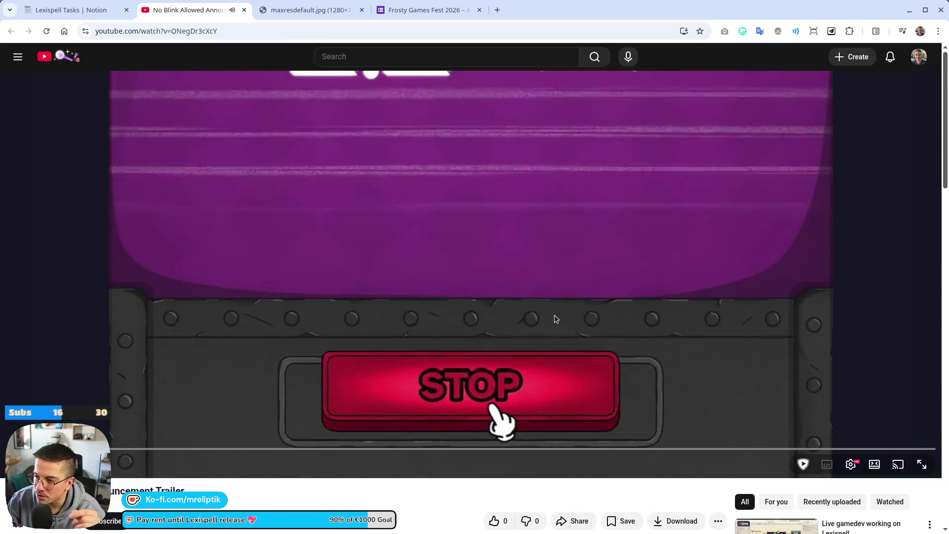
pyautogui.click(554, 318)
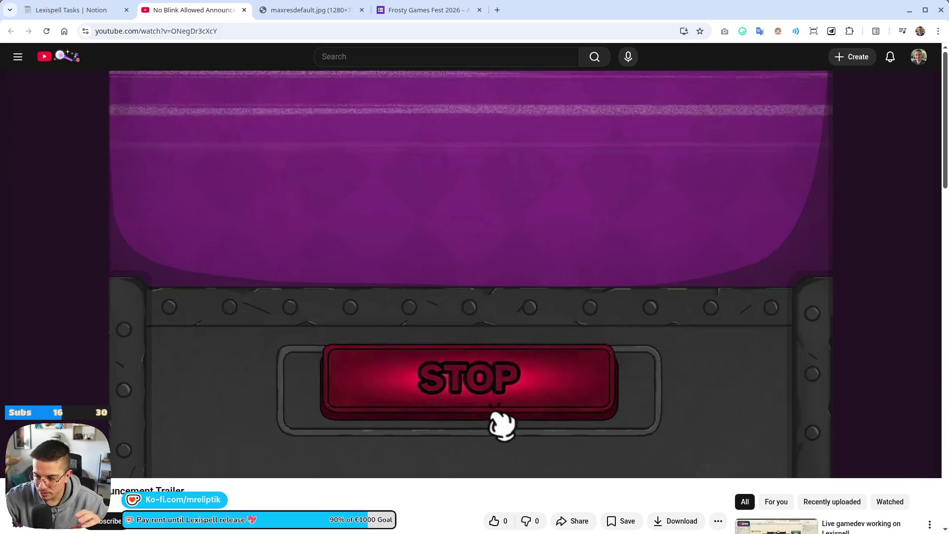
pyautogui.click(555, 319)
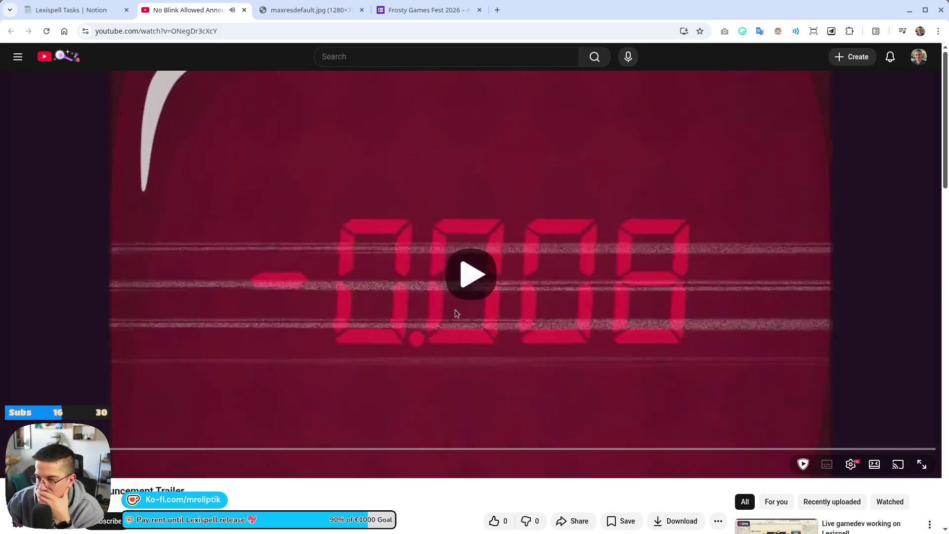
pyautogui.click(452, 313)
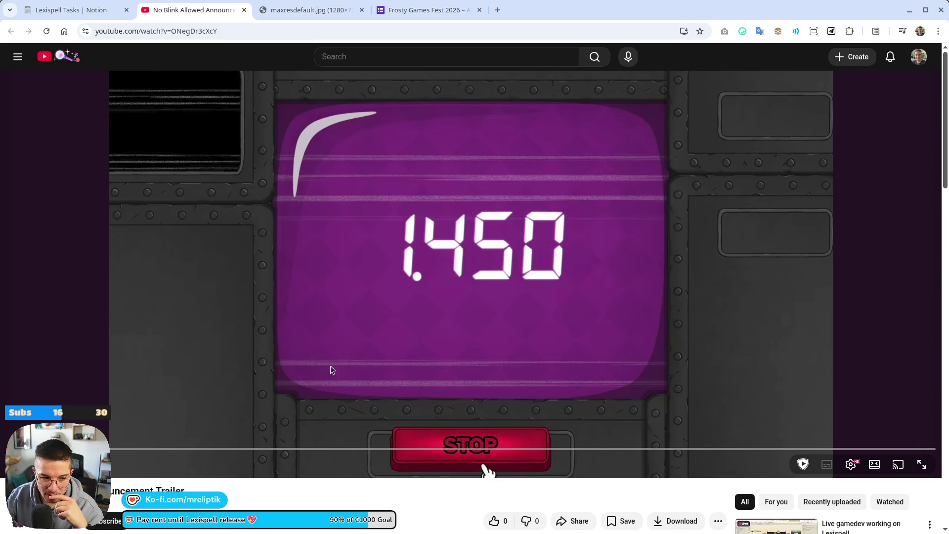
# - Preview an earlier moment, skip to about 0:06, then pause on the opening -0.008 counter shot
pyautogui.moveTo(74, 449); pyautogui.dragTo(50, 449)
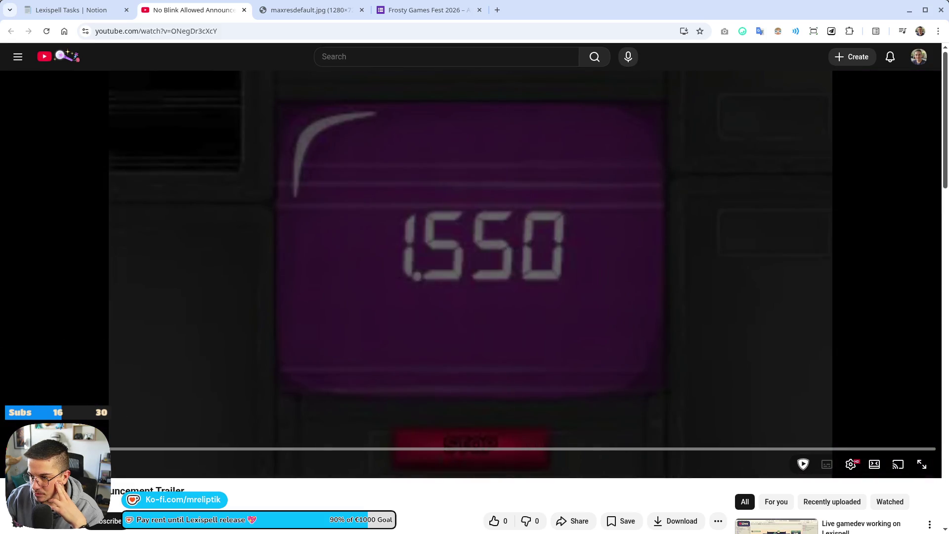
pyautogui.click(216, 386)
pyautogui.click(222, 384)
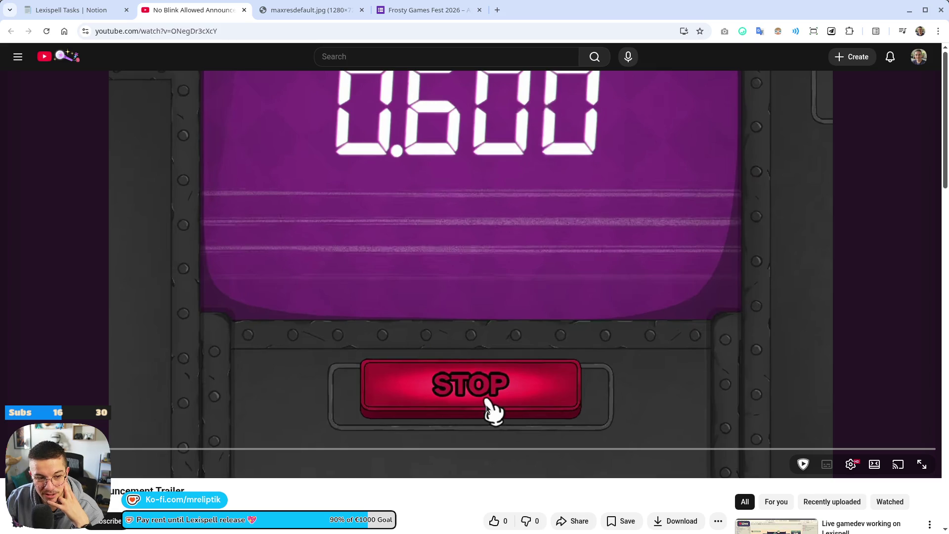
pyautogui.moveTo(100, 449)
pyautogui.mouseDown()
pyautogui.moveTo(80, 449)
pyautogui.moveTo(193, 450)
pyautogui.moveTo(121, 449)
pyautogui.moveTo(166, 450)
pyautogui.mouseUp()
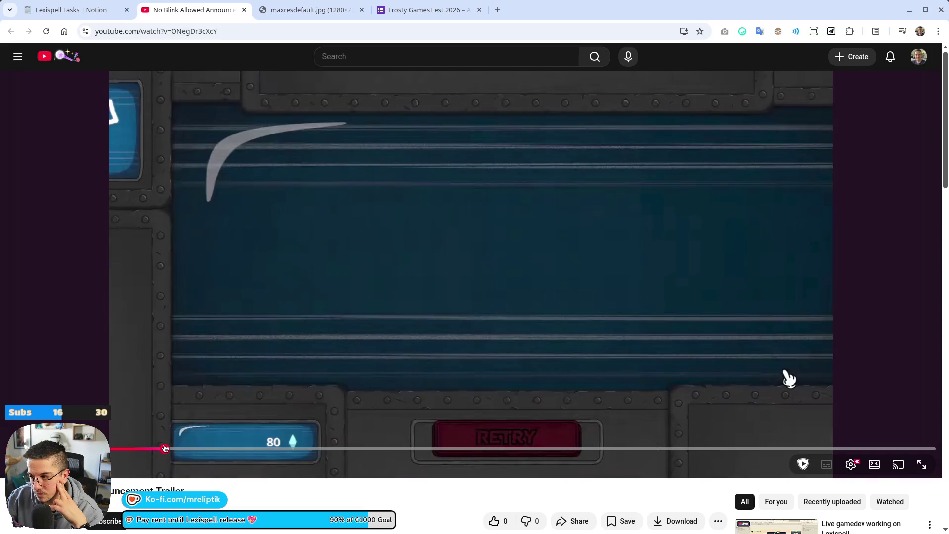
pyautogui.click(788, 378)
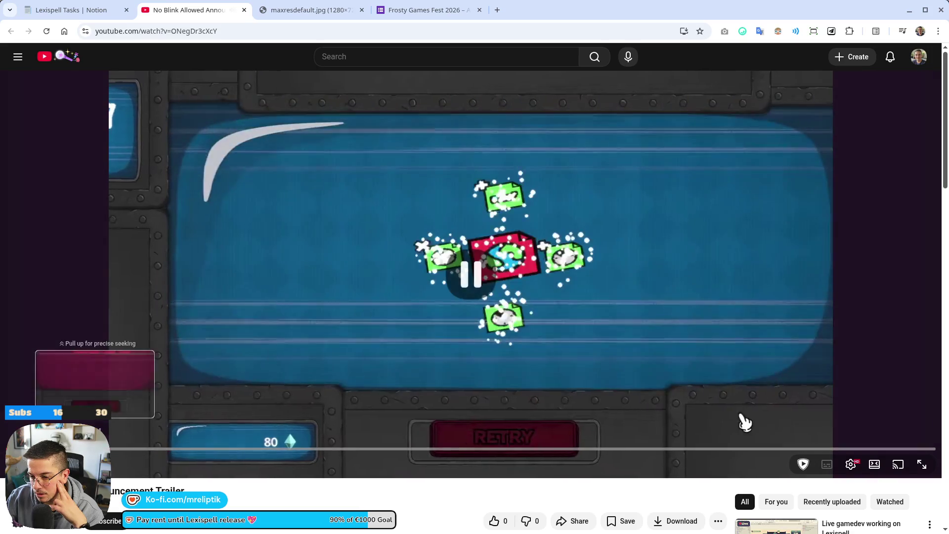
pyautogui.click(740, 421)
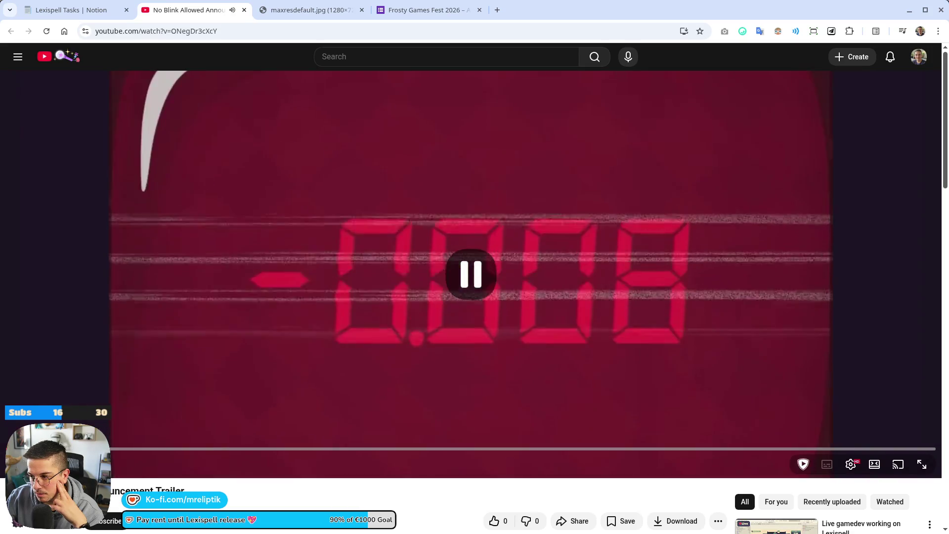
pyautogui.click(116, 449)
pyautogui.click(144, 381)
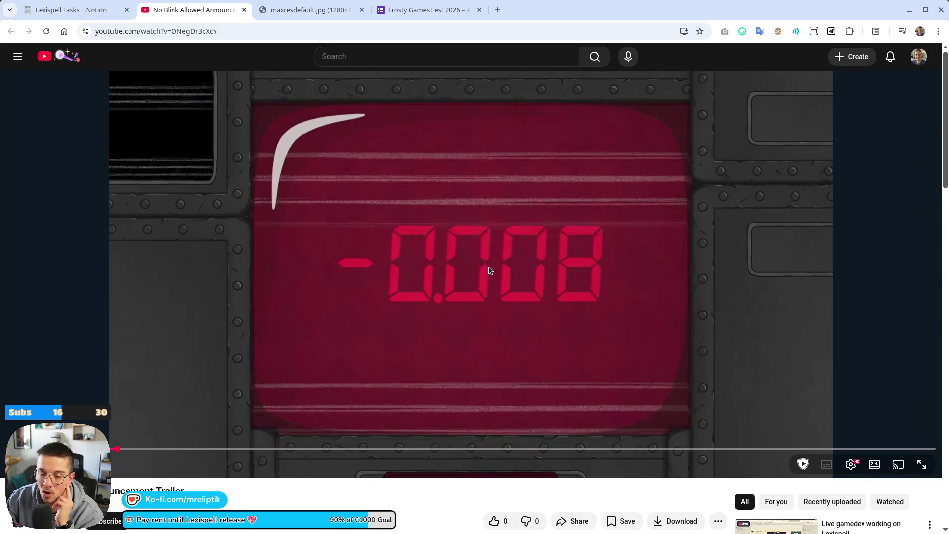
# - Resume the trailer and let it run to the 'Small bet' tooltip on the skill-tree map
pyautogui.click(421, 391)
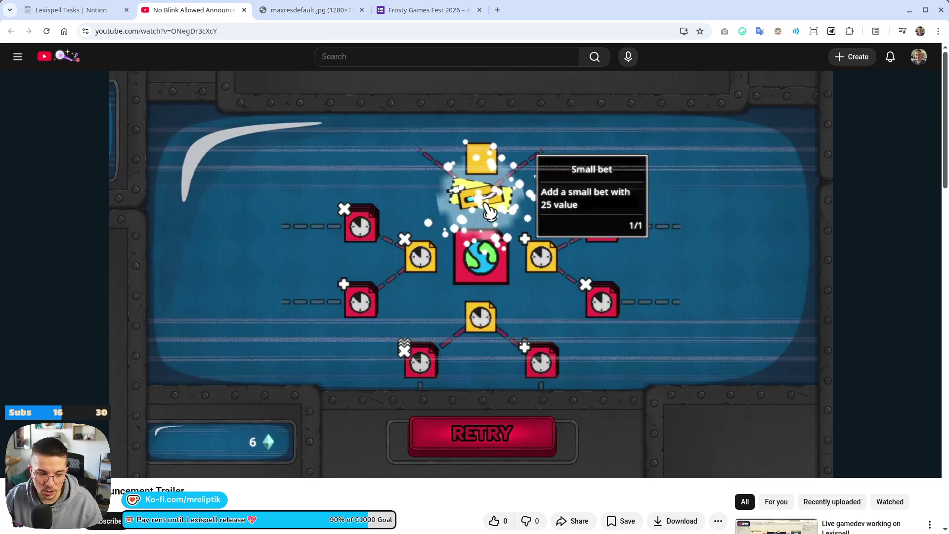
# - Rewind to about 0:05 to replay the upgrade tree, then jump back to the opening STOP close-up
pyautogui.click(466, 347)
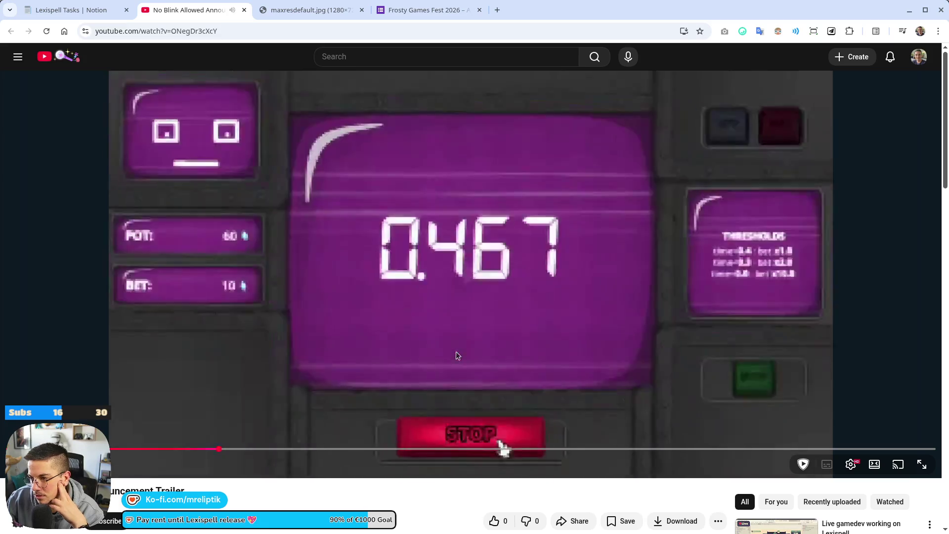
pyautogui.click(386, 387)
pyautogui.click(174, 449)
pyautogui.click(345, 248)
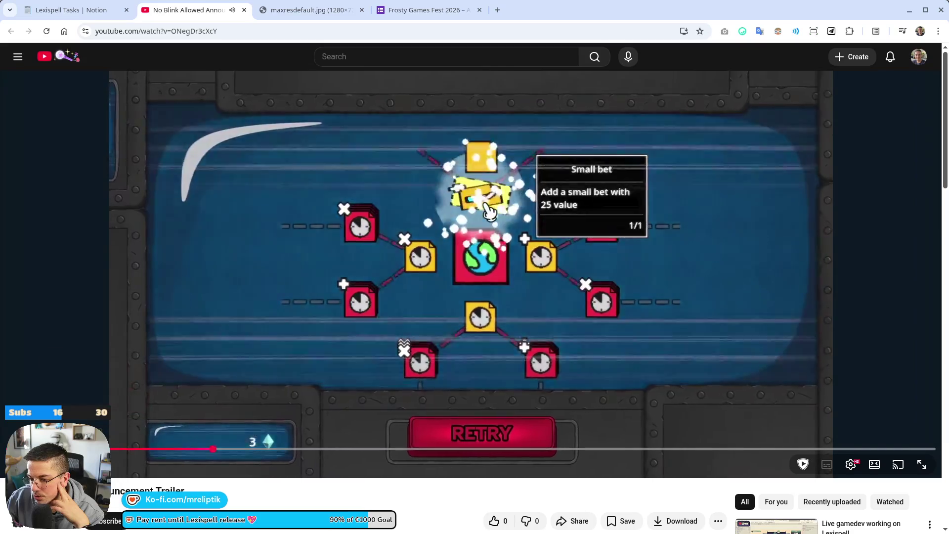
pyautogui.moveTo(184, 449); pyautogui.dragTo(115, 448)
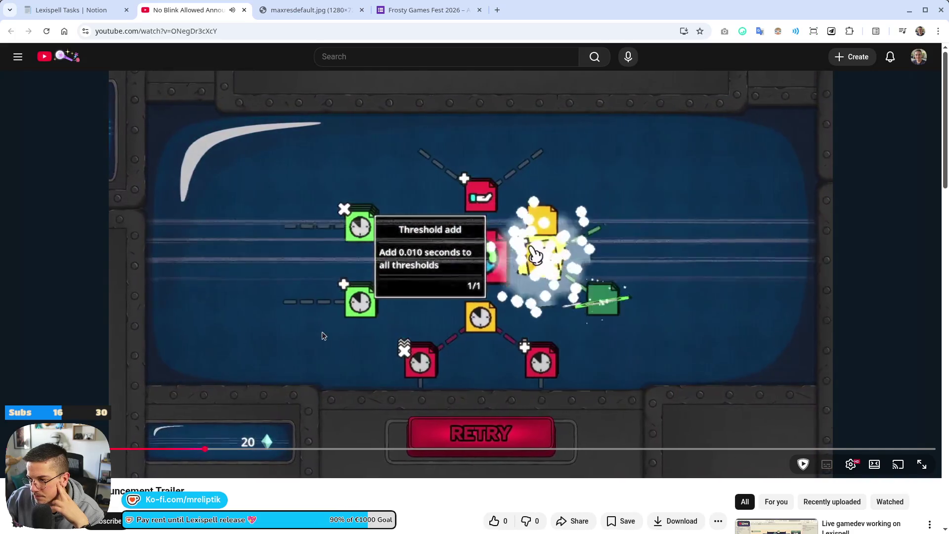
pyautogui.click(322, 336)
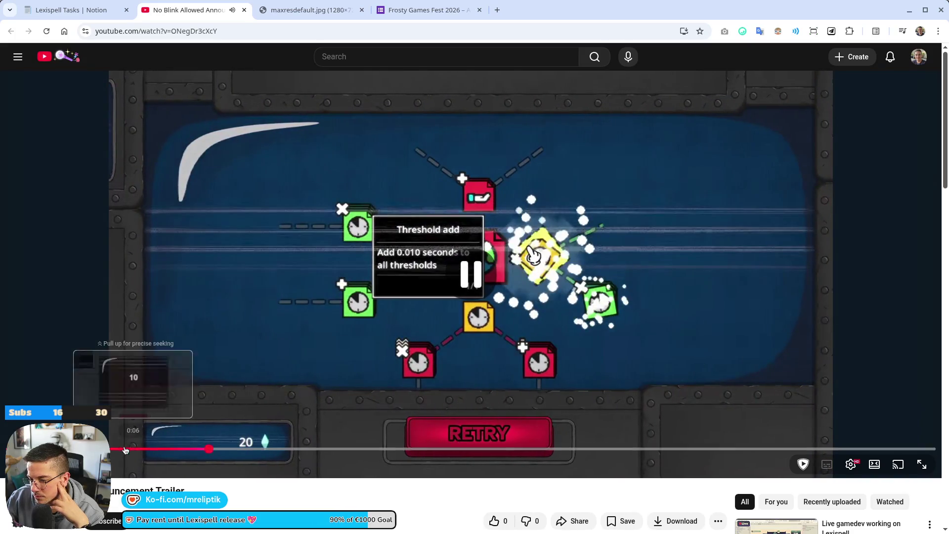
pyautogui.click(111, 448)
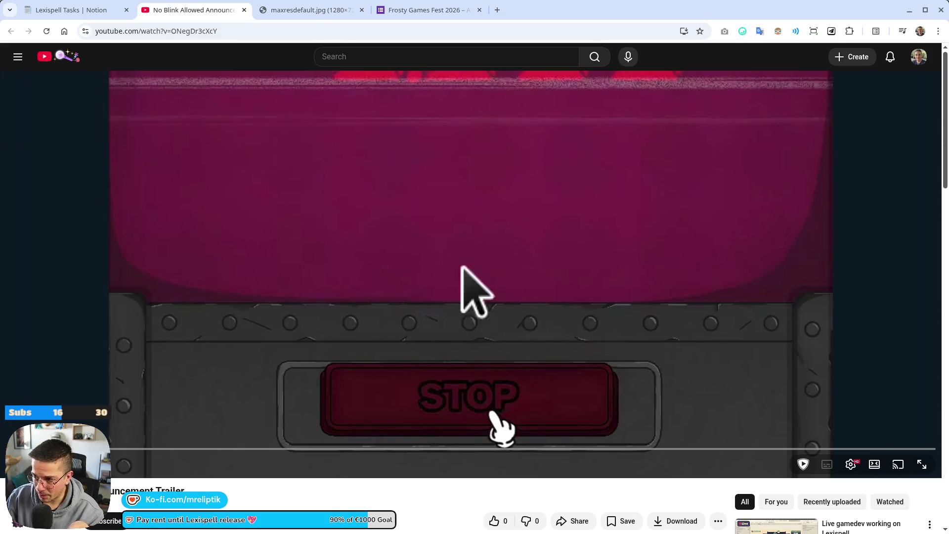
# - Play the trailer from the start and scrub ahead to the '0.2 threshold' tooltip
pyautogui.click(513, 271)
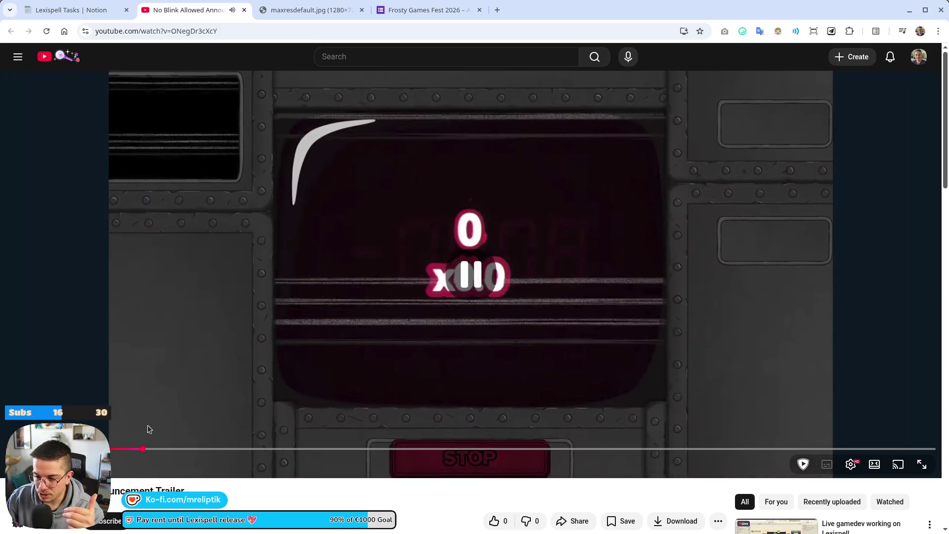
pyautogui.moveTo(146, 449)
pyautogui.mouseDown()
pyautogui.moveTo(164, 450)
pyautogui.moveTo(69, 450)
pyautogui.moveTo(250, 450)
pyautogui.mouseUp()
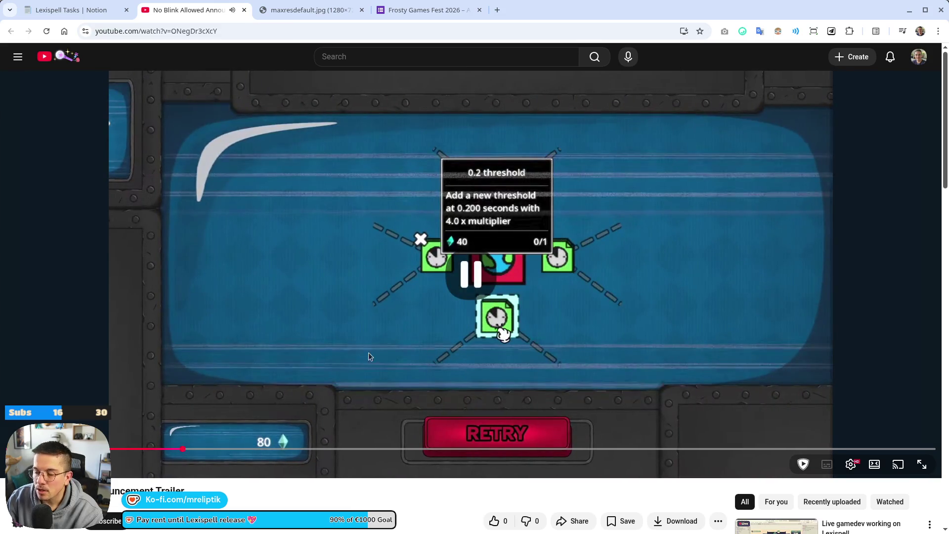
# - Seek back to the 0.2 threshold upgrade, pause on the Threshold mult card, and play to the 0.450 round
pyautogui.click(177, 449)
pyautogui.click(628, 398)
pyautogui.click(482, 338)
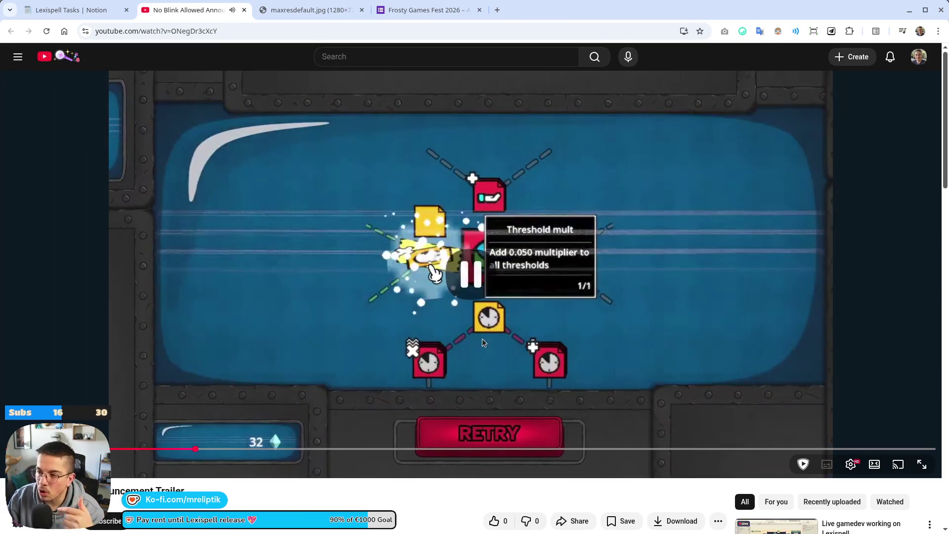
pyautogui.click(482, 338)
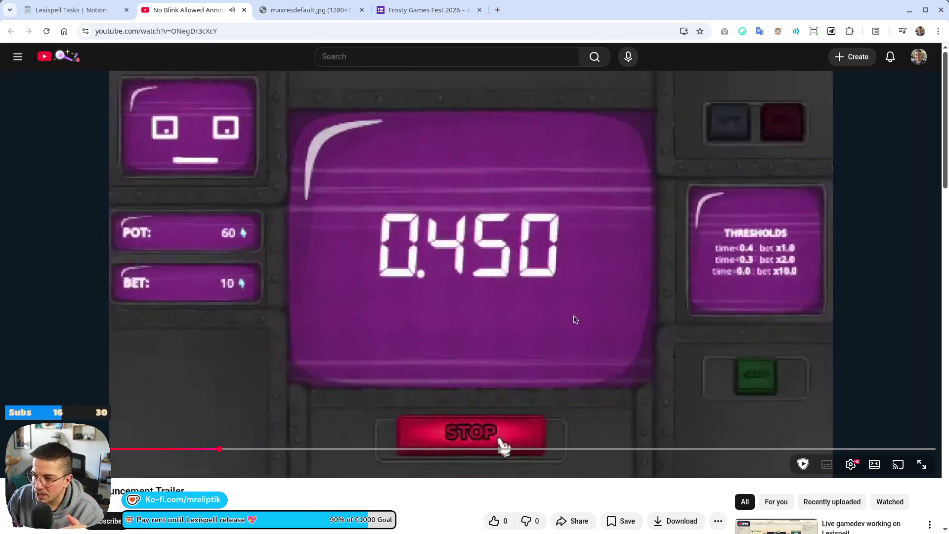
# - Replay the 0.400 and 0.050 timer scenes, pausing on the 0.867 timer scene
pyautogui.click(569, 335)
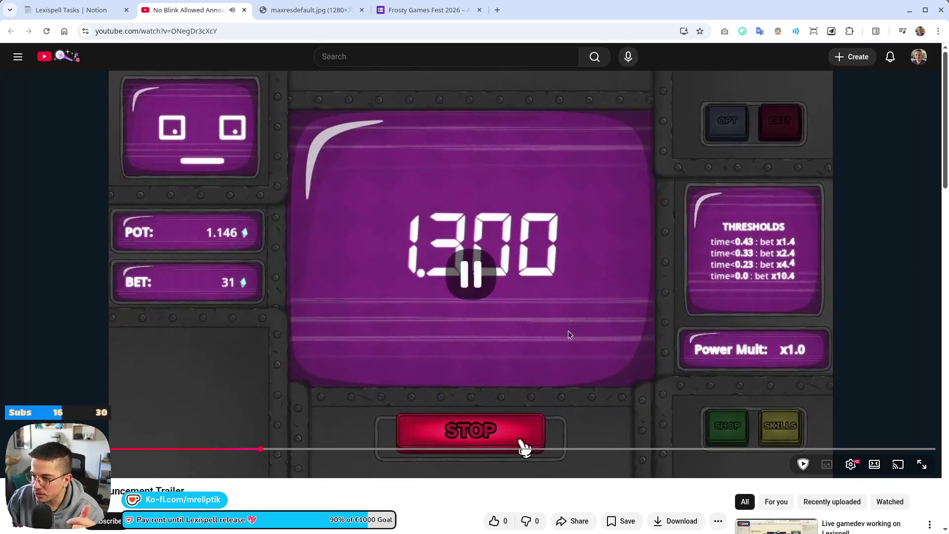
pyautogui.click(211, 448)
pyautogui.click(477, 307)
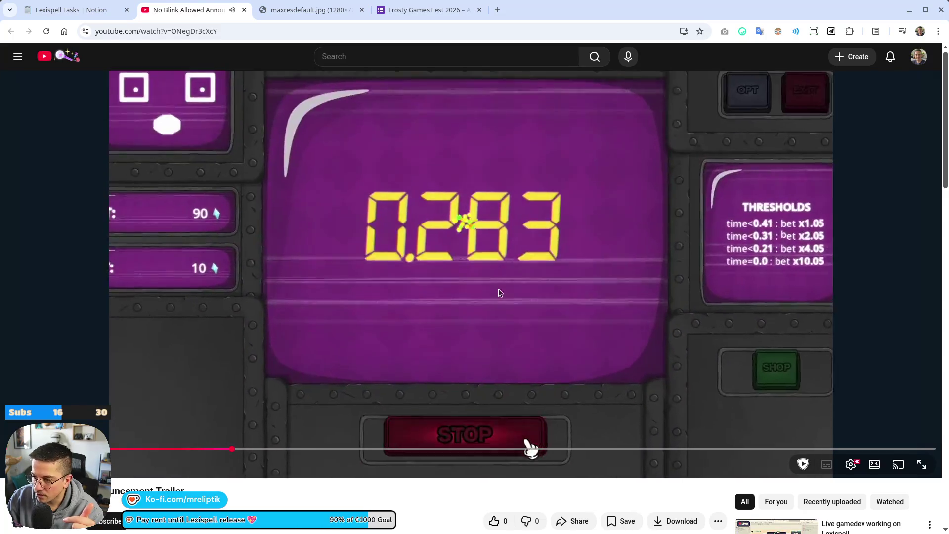
pyautogui.click(399, 328)
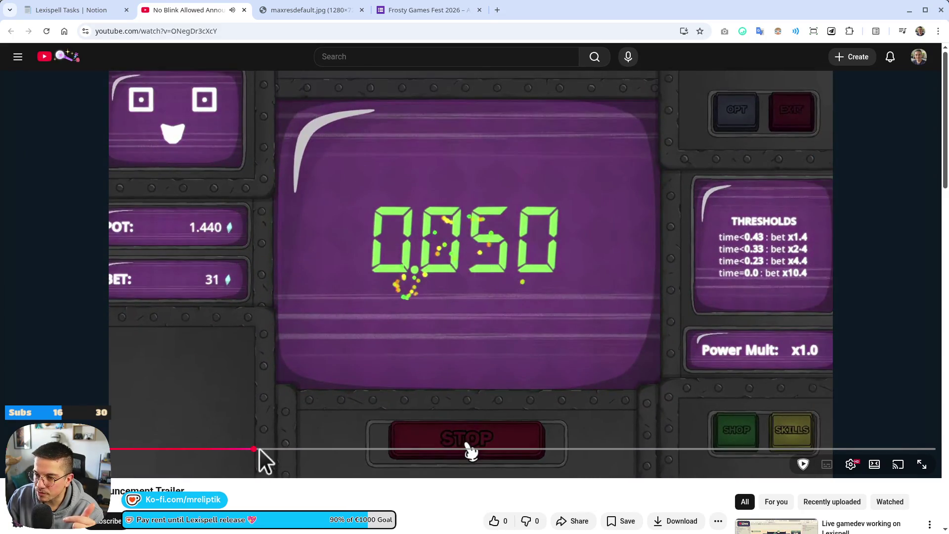
pyautogui.click(191, 449)
pyautogui.click(460, 378)
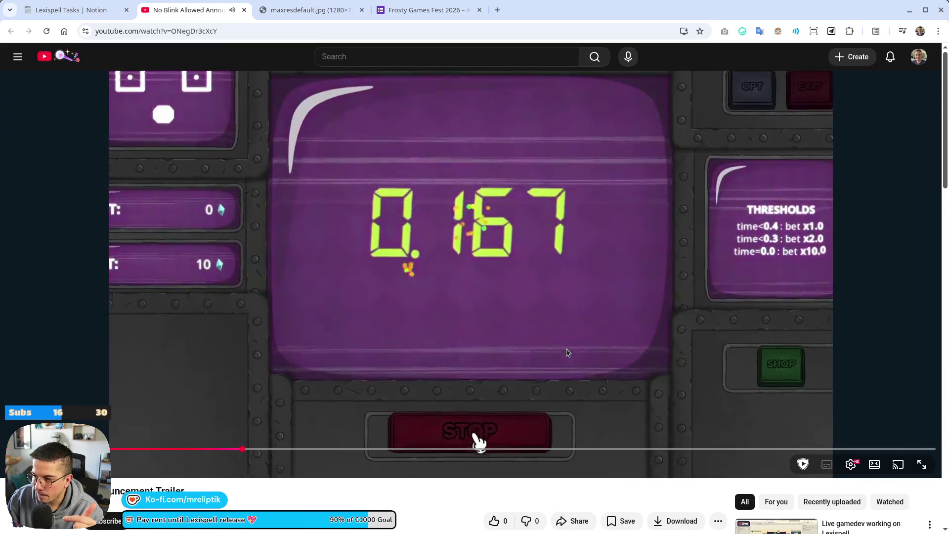
pyautogui.click(407, 208)
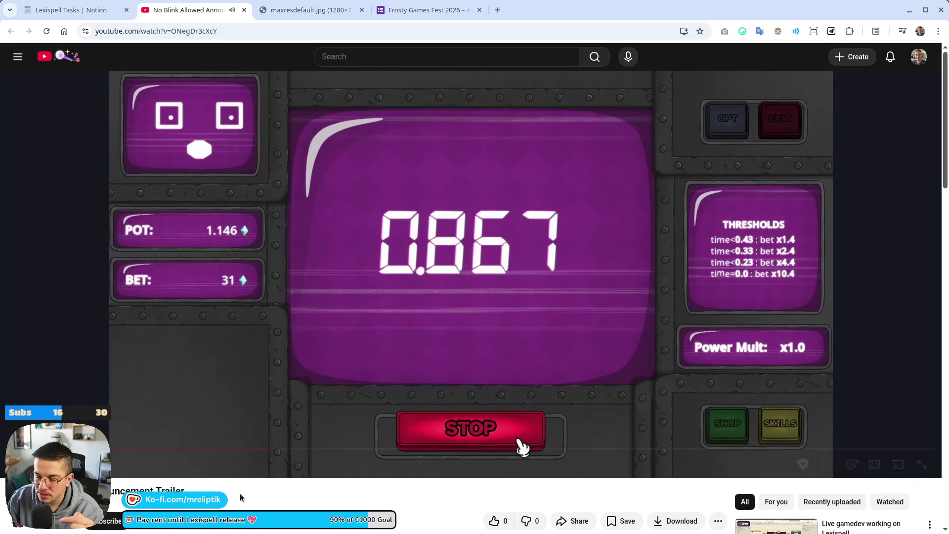
# - Skip back to the threshold card near 0:09 and replay from the RETRY scene to the timer screen
pyautogui.moveTo(205, 448); pyautogui.dragTo(238, 423)
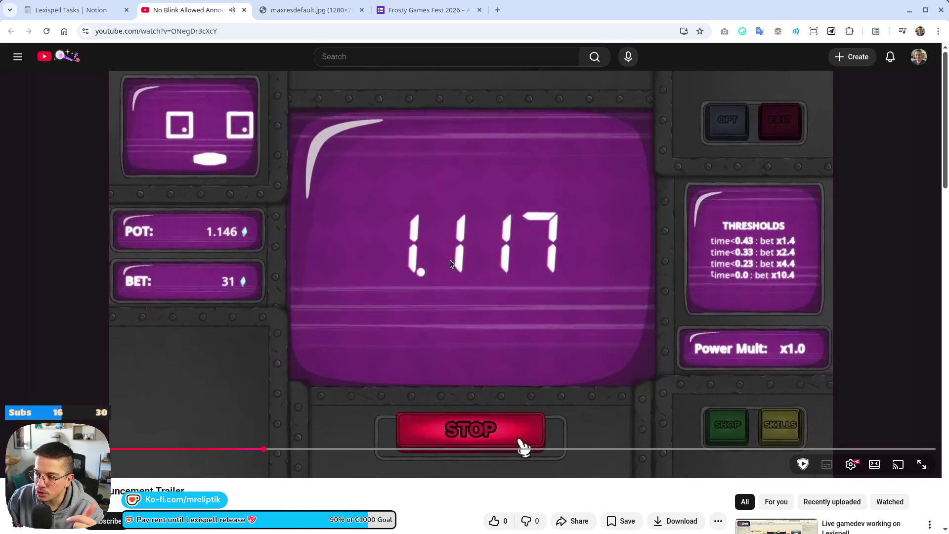
pyautogui.click(455, 275)
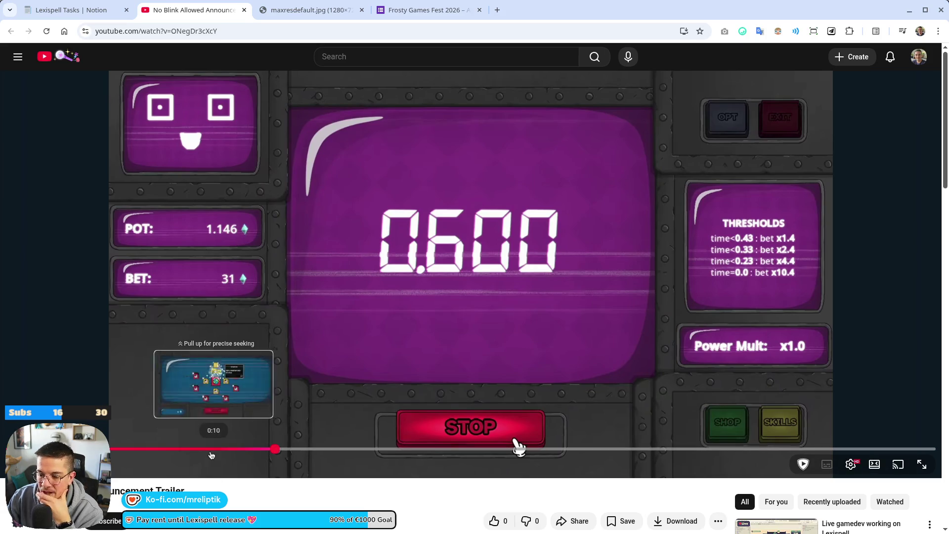
pyautogui.click(191, 450)
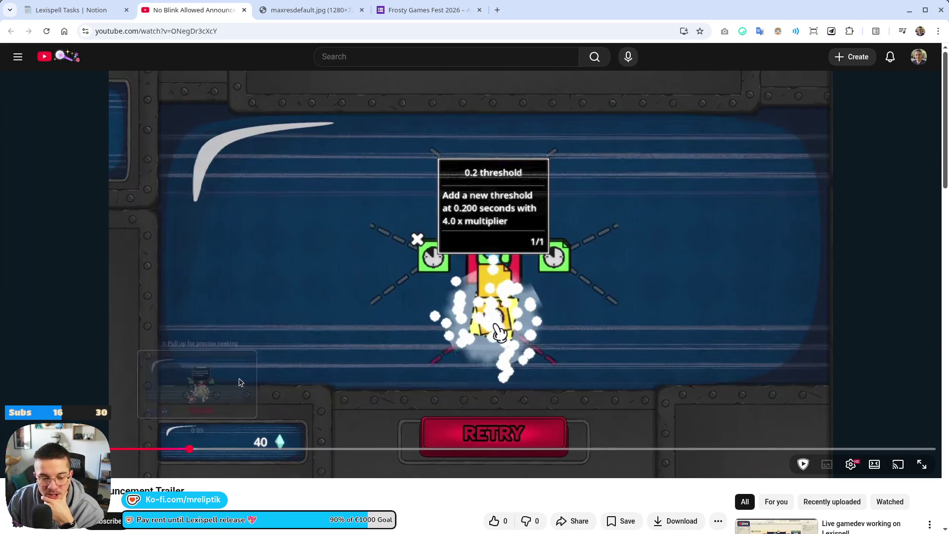
pyautogui.click(464, 340)
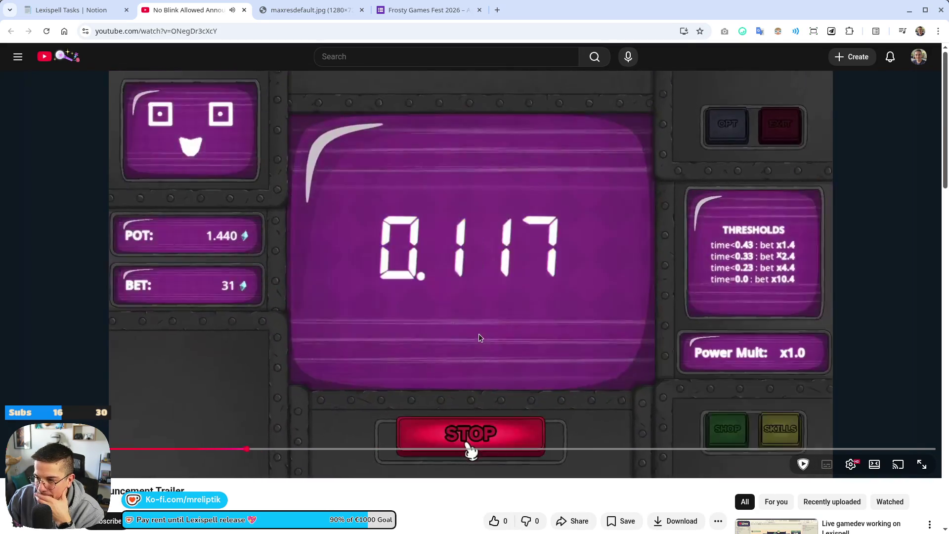
pyautogui.click(525, 320)
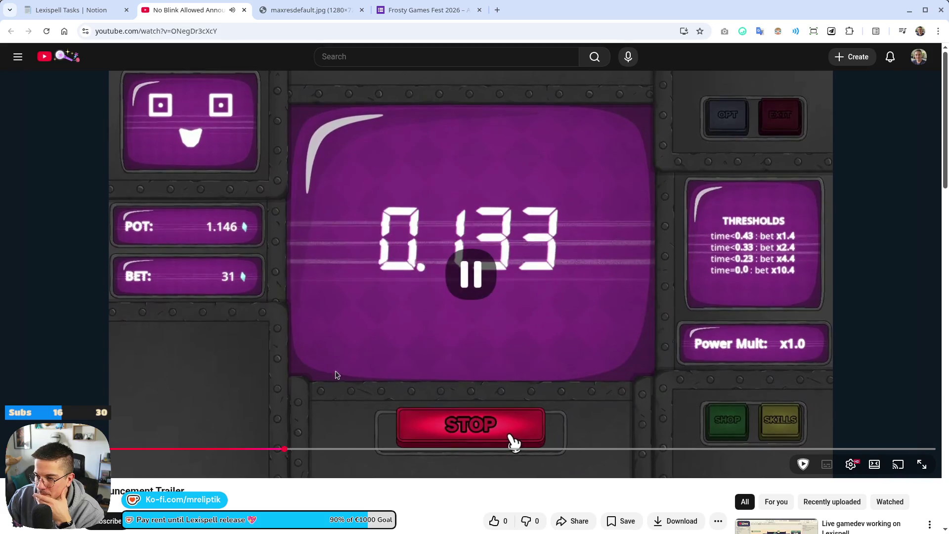
pyautogui.click(187, 449)
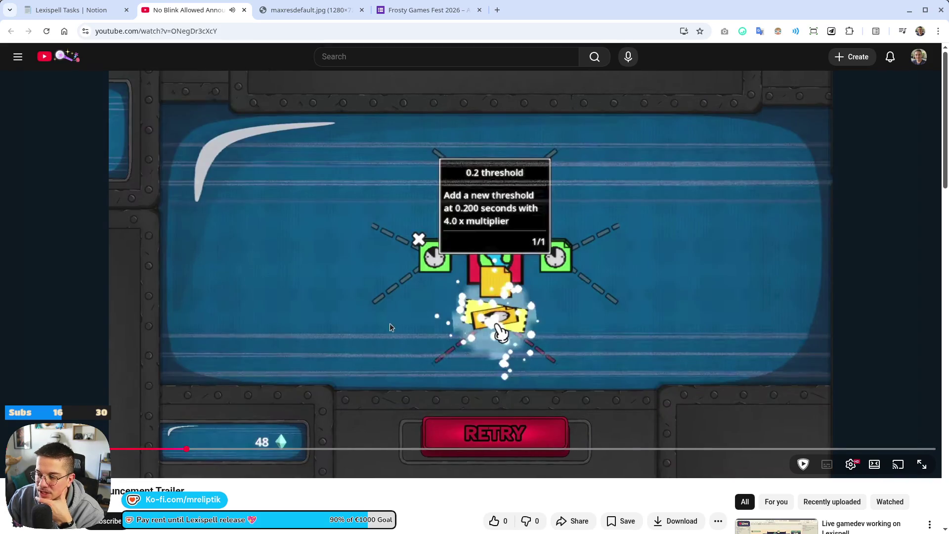
pyautogui.click(429, 338)
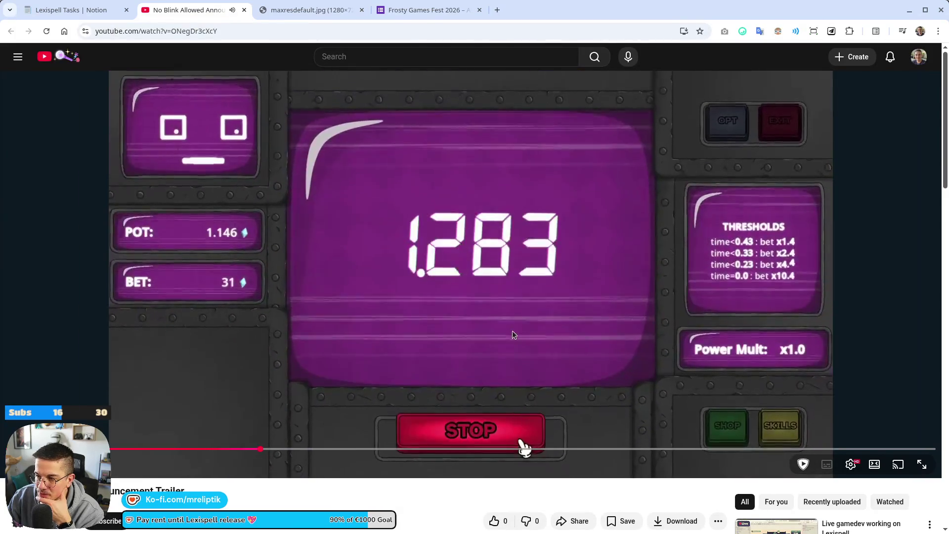
pyautogui.click(512, 335)
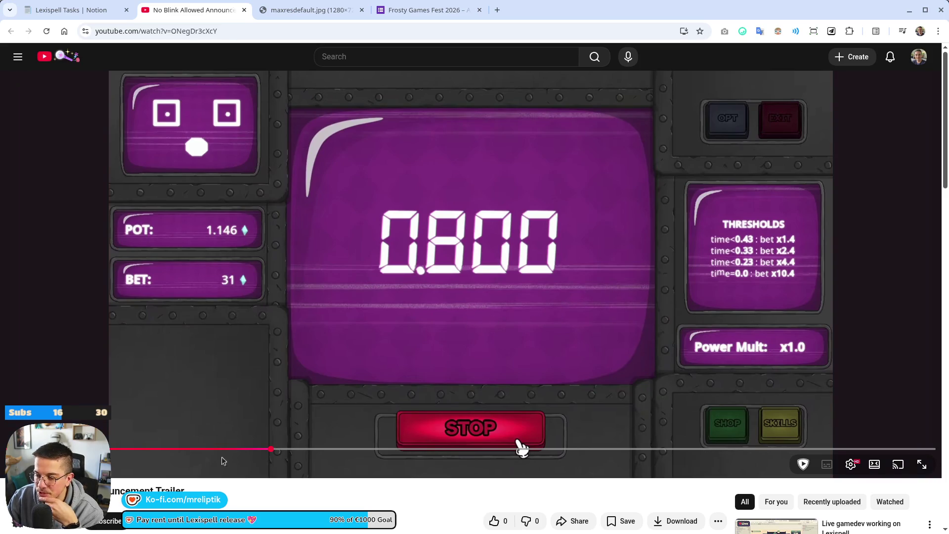
# - Seek from the 0.2 threshold upgrade to the 0.050 timer scene and play on to HAZARD INCOMING
pyautogui.click(185, 450)
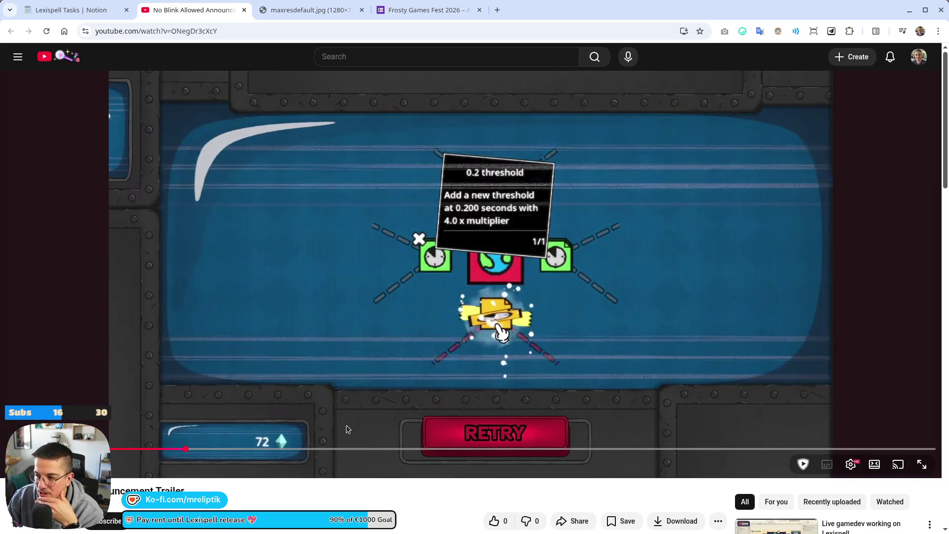
pyautogui.click(198, 449)
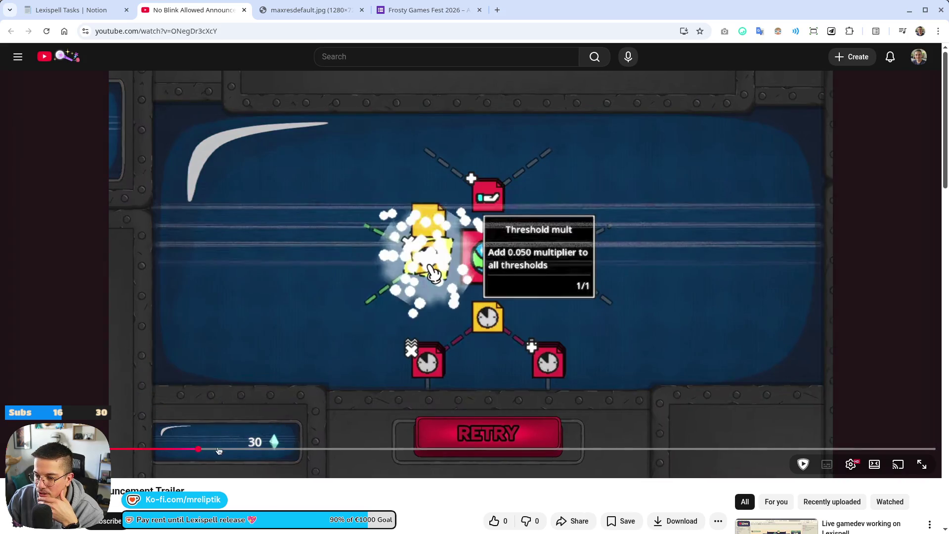
pyautogui.click(250, 449)
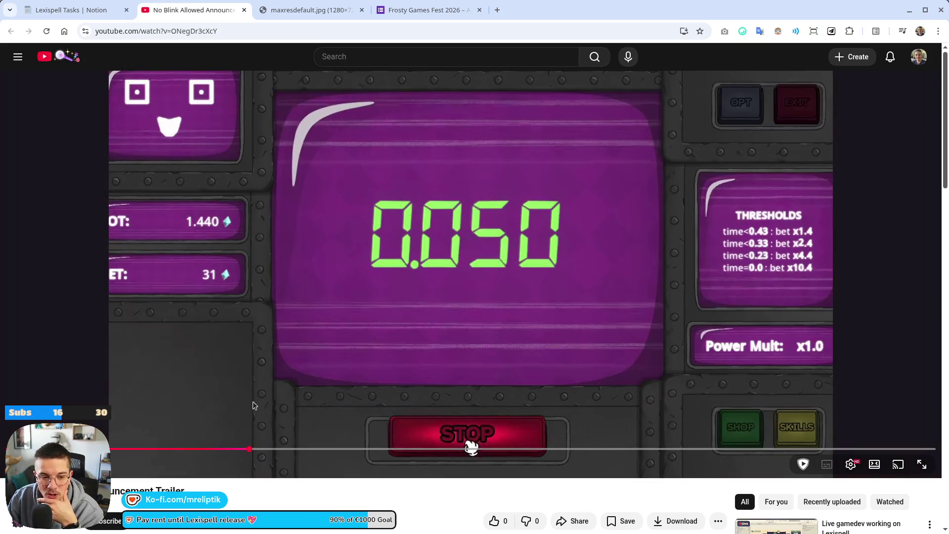
pyautogui.click(421, 319)
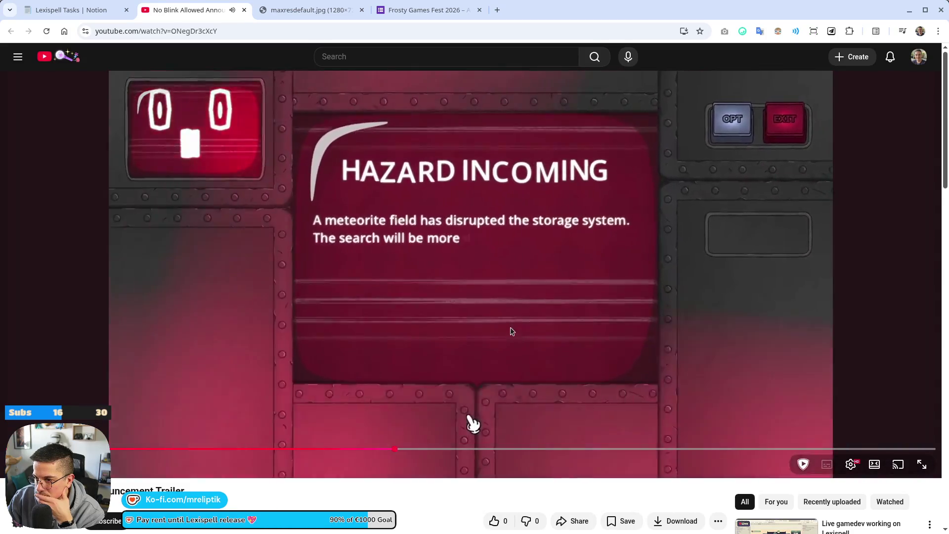
# - Replay from the 0.050 timer scene through the hazard warning, pausing on the 31 payout
pyautogui.click(494, 344)
pyautogui.click(292, 448)
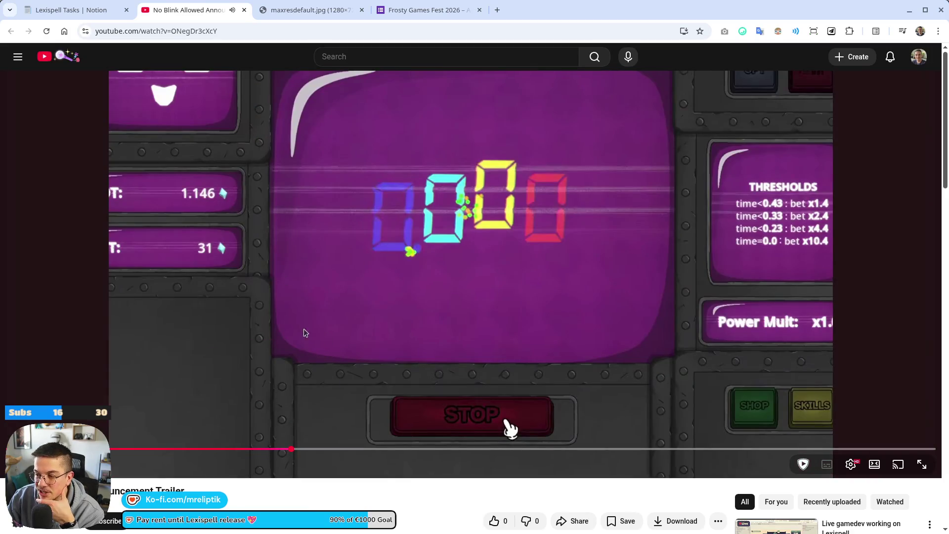
pyautogui.click(250, 449)
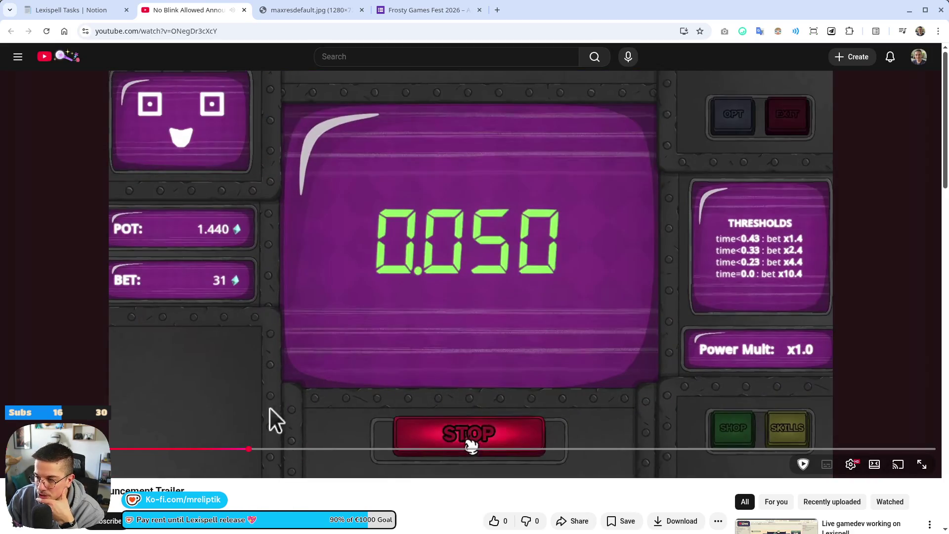
pyautogui.click(546, 293)
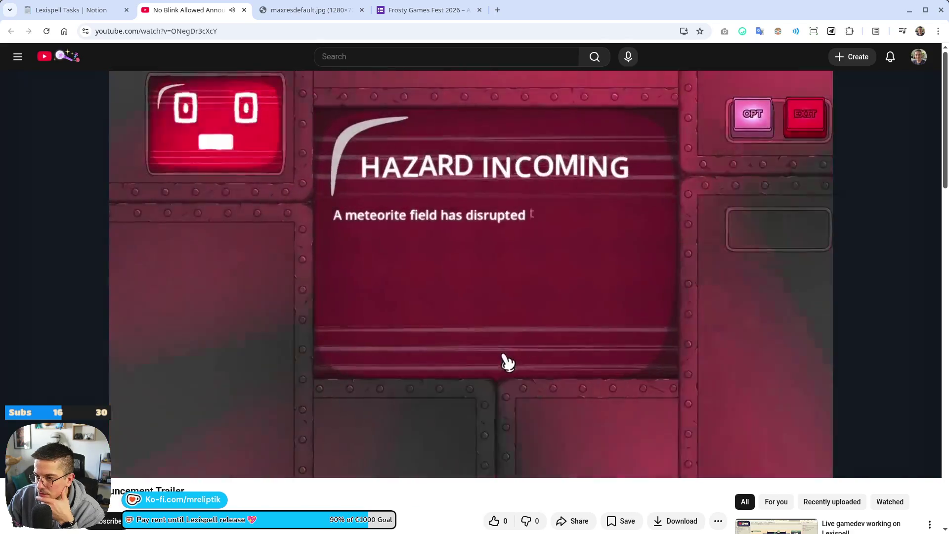
pyautogui.click(526, 294)
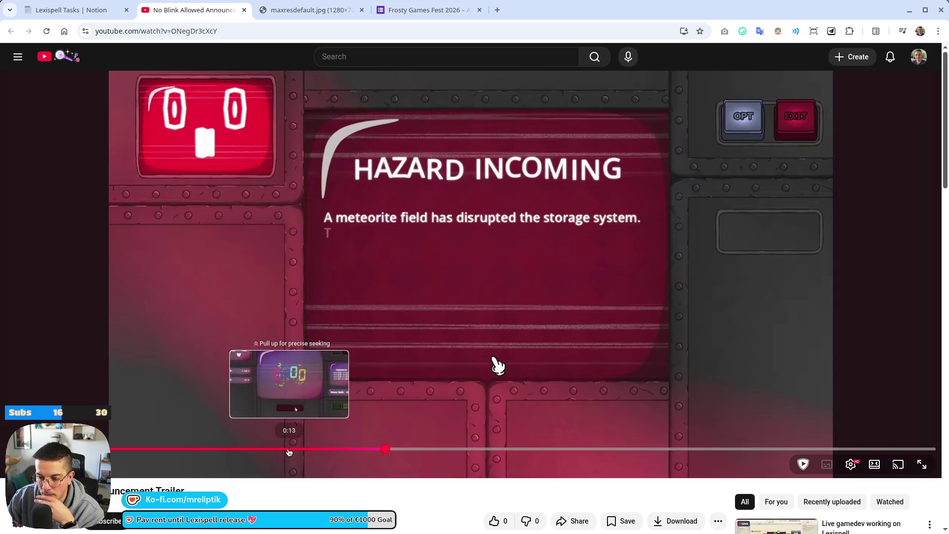
pyautogui.click(289, 450)
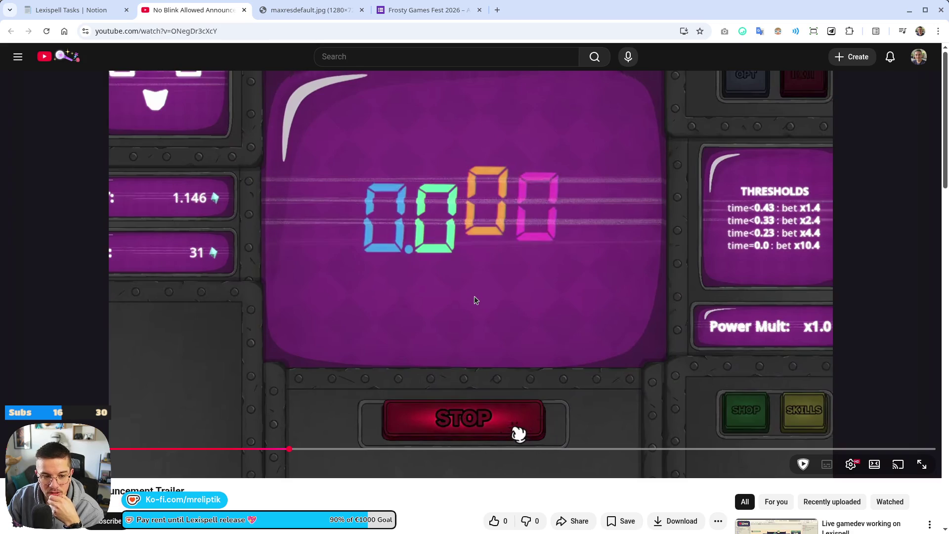
pyautogui.click(462, 321)
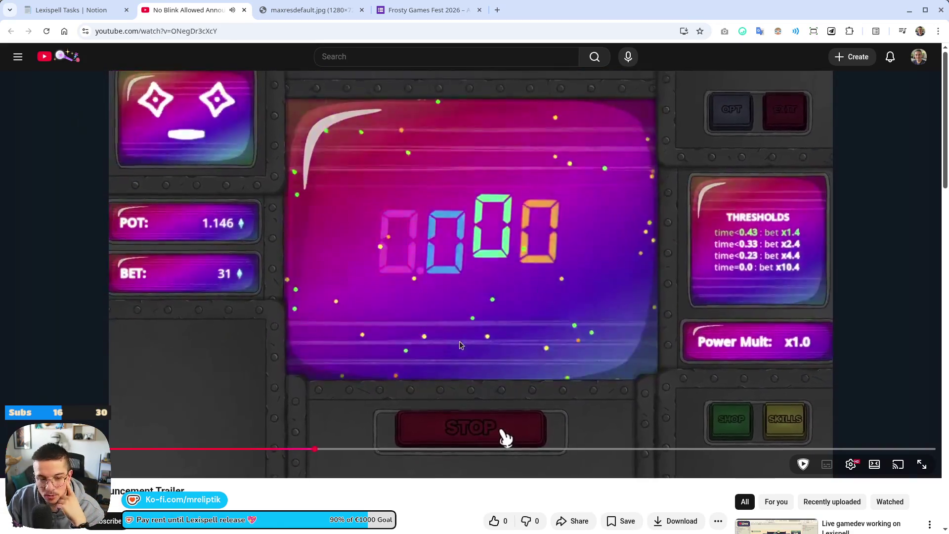
pyautogui.click(460, 222)
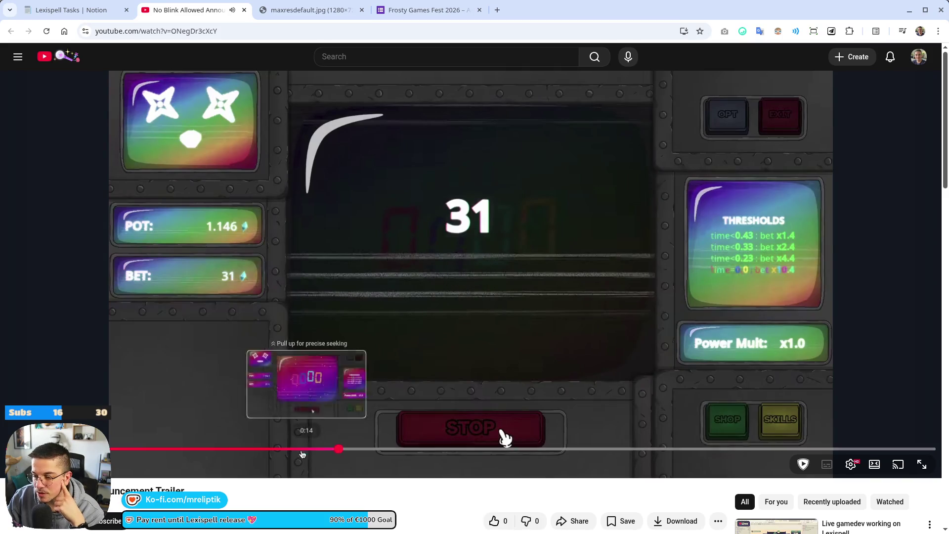
# - Jump from the purple 0.367 timer to the 0000 timer scene and replay up to the hazard message
pyautogui.click(279, 448)
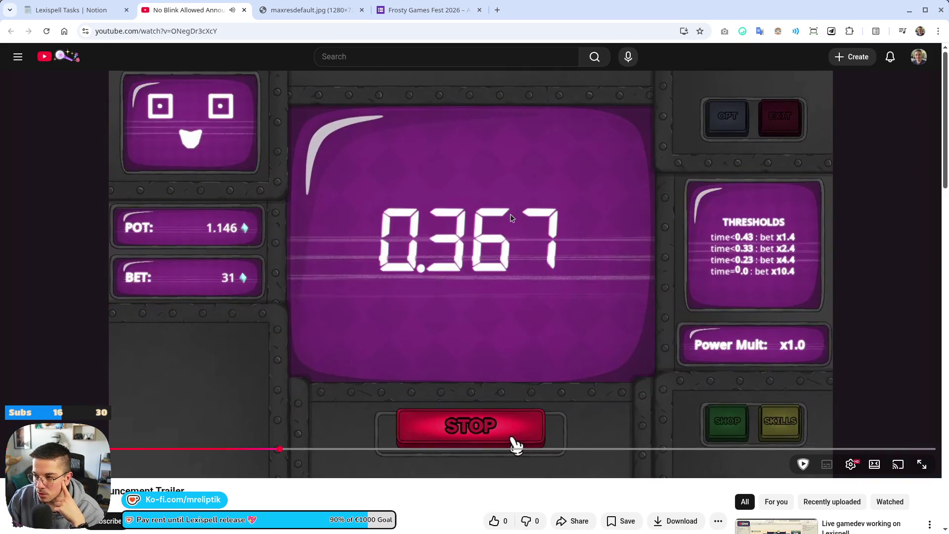
pyautogui.click(313, 449)
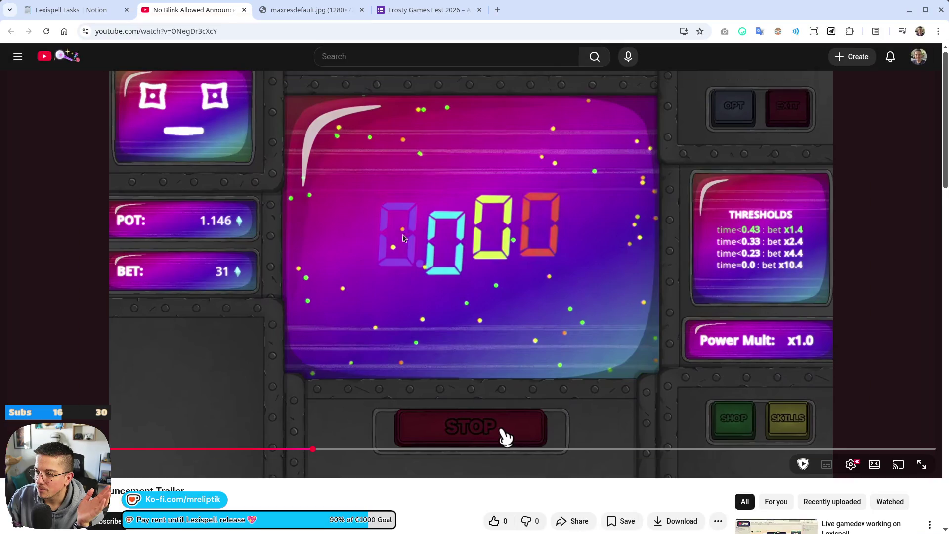
pyautogui.click(407, 259)
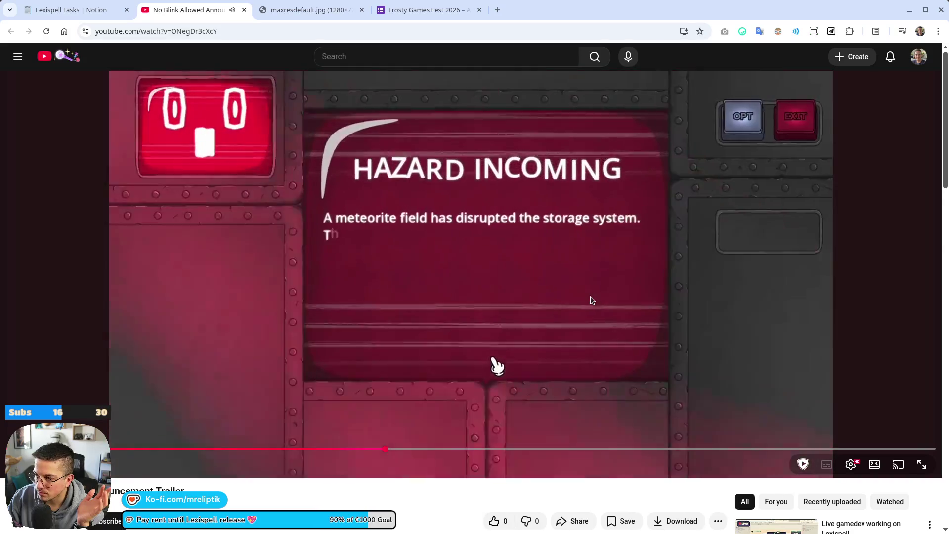
pyautogui.click(592, 300)
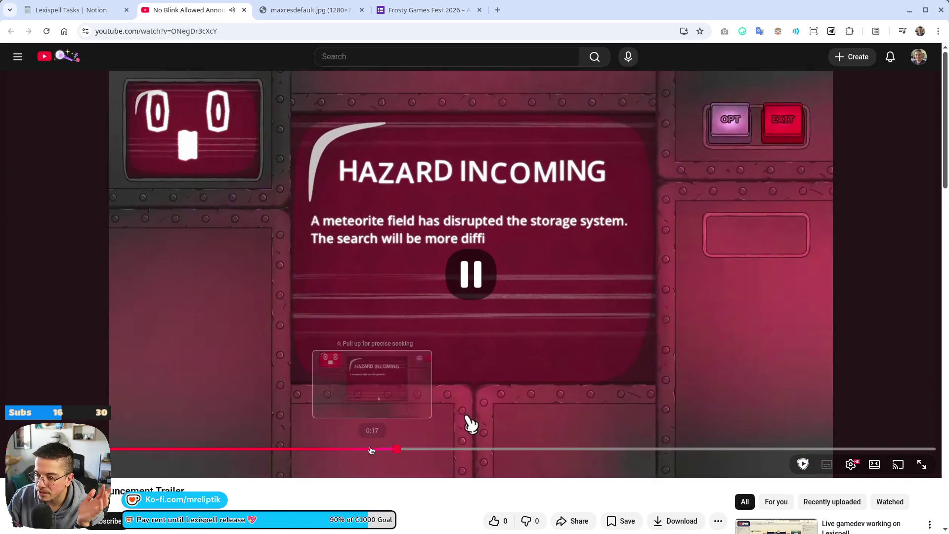
pyautogui.click(365, 449)
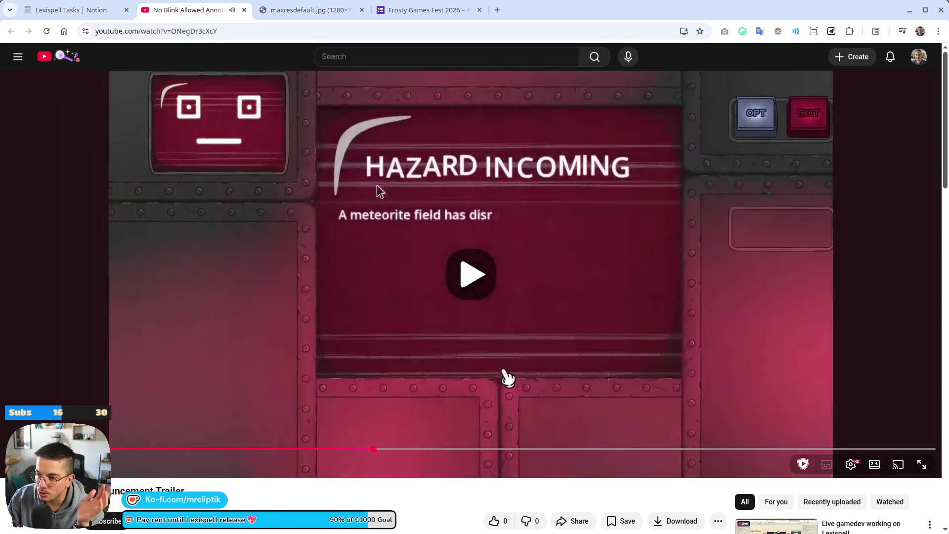
pyautogui.click(409, 405)
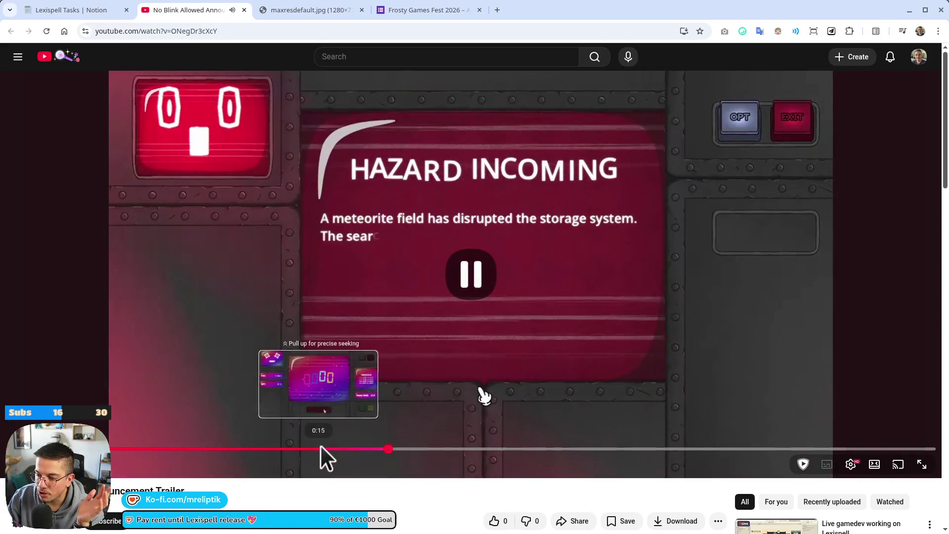
# - Replay from about 0:15 through HAZARD INCOMING, then return to the 0000 timer scene
pyautogui.click(320, 448)
pyautogui.click(473, 249)
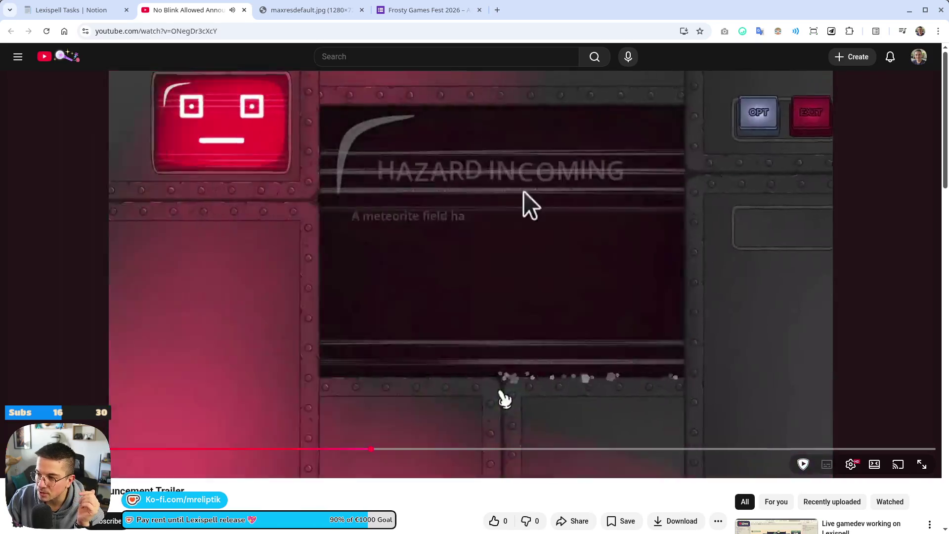
pyautogui.click(525, 198)
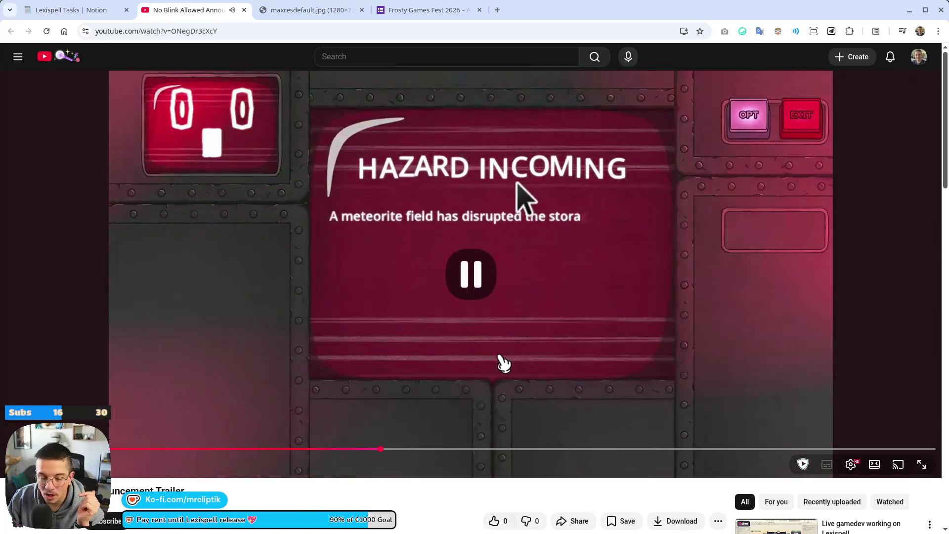
pyautogui.click(338, 449)
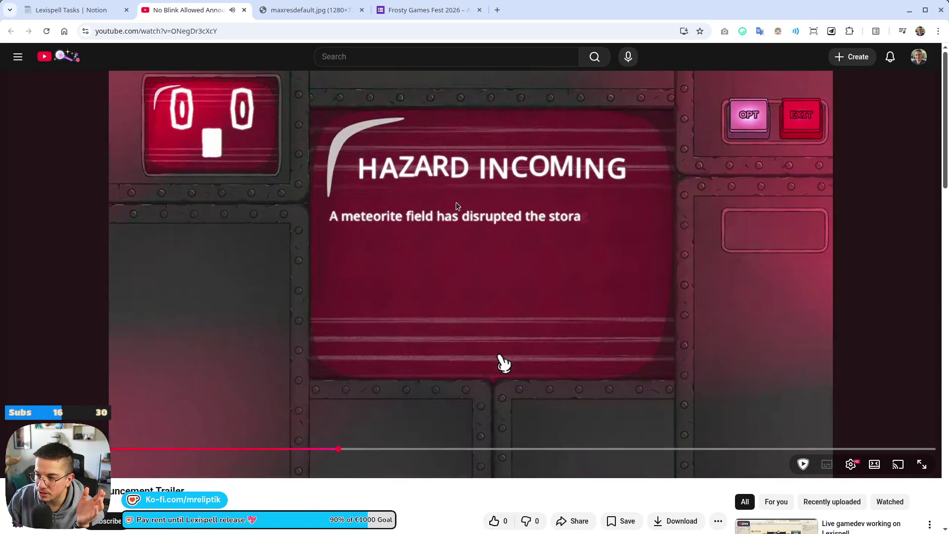
pyautogui.click(482, 267)
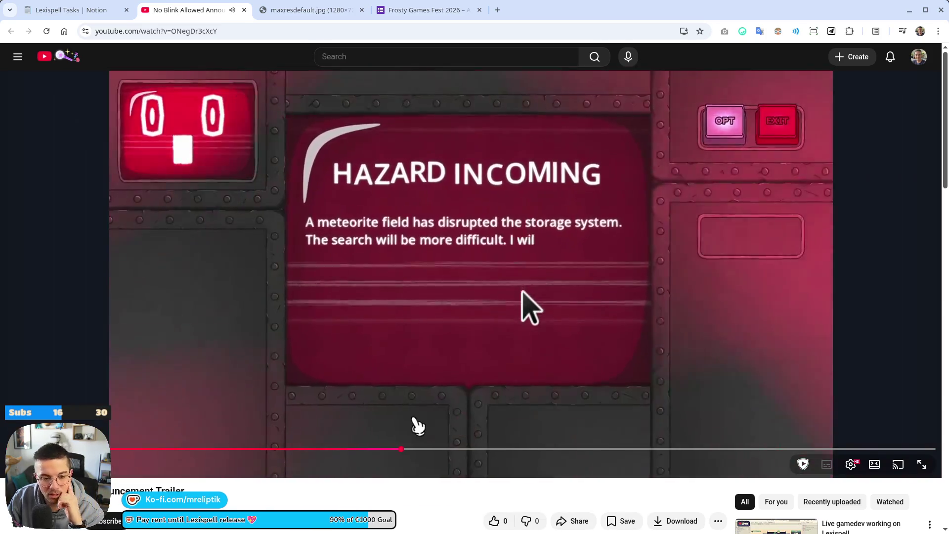
pyautogui.click(519, 292)
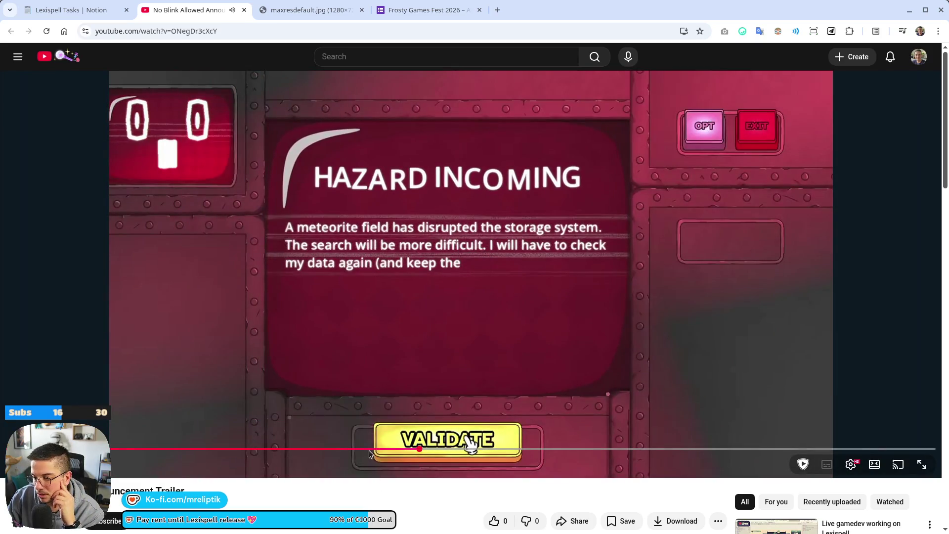
pyautogui.click(308, 449)
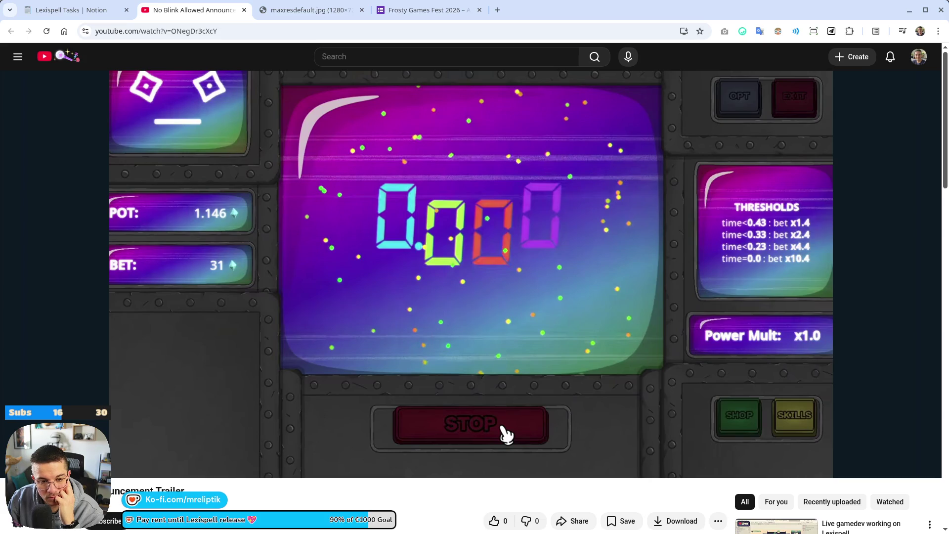
# - Play to the Multiple Stops upgrade, then seek back to the red -0.033 timer near 0:22
pyautogui.click(404, 302)
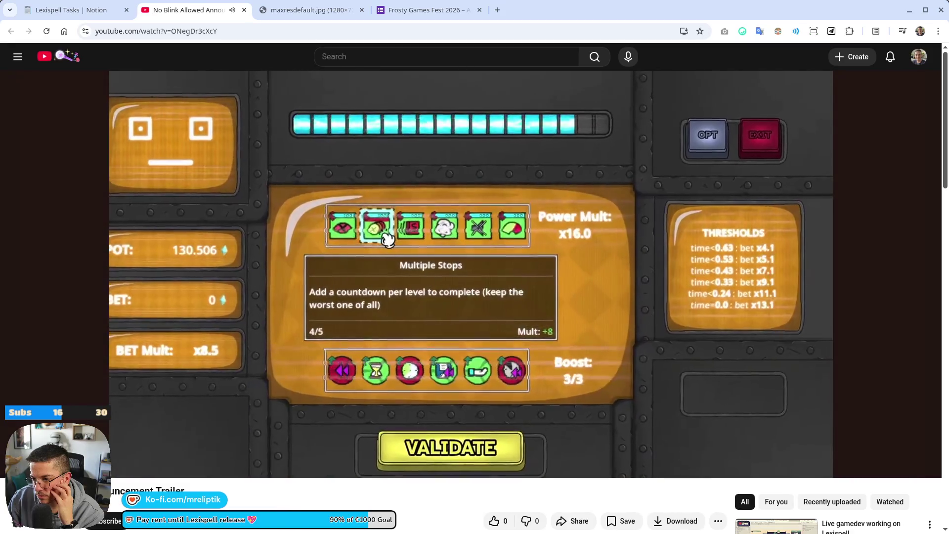
pyautogui.click(369, 296)
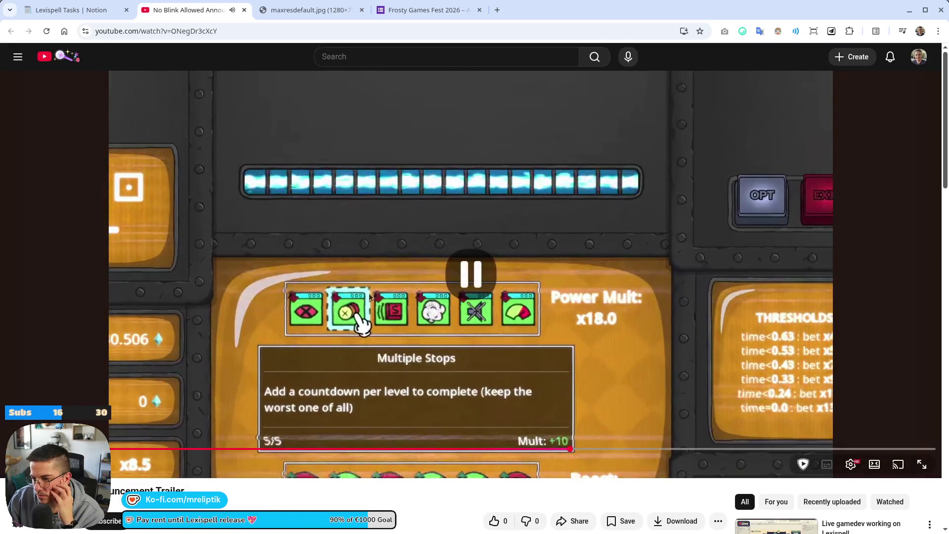
pyautogui.click(488, 449)
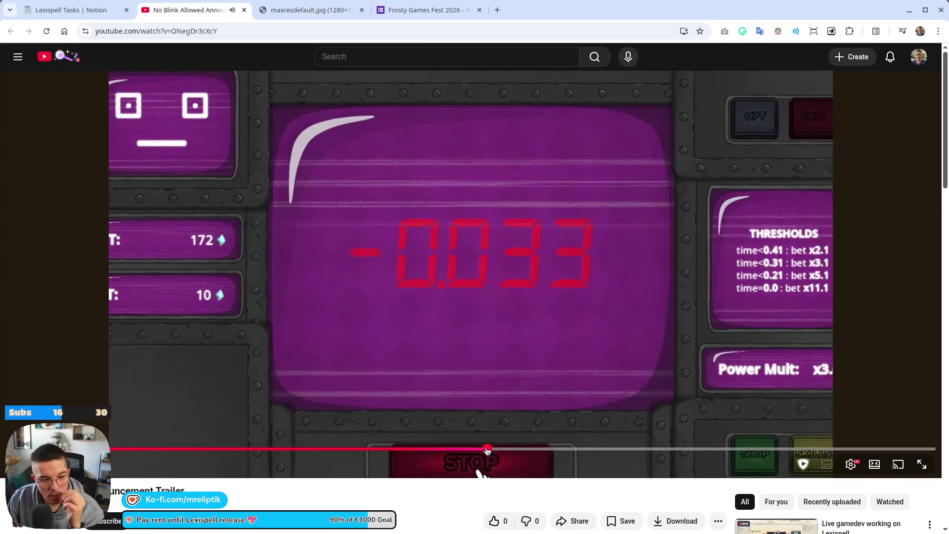
pyautogui.moveTo(480, 451); pyautogui.dragTo(482, 451)
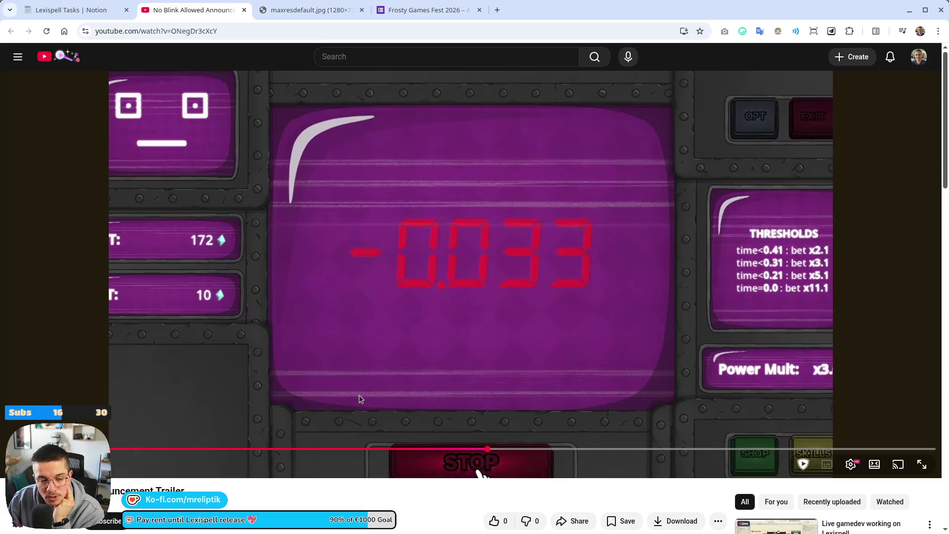
# - Seek back to the purple 0.117 timer scene showing pot 1.440 and bet 31
pyautogui.click(247, 450)
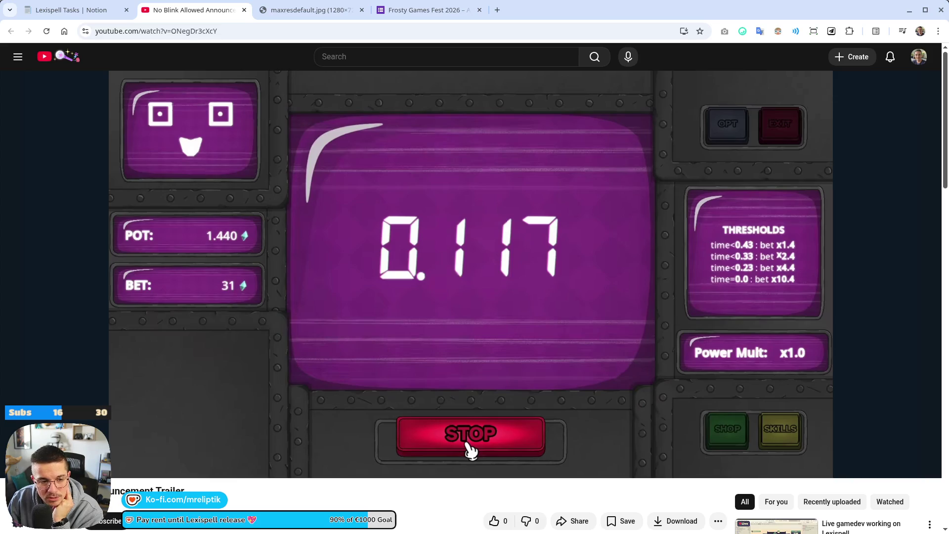
# - Replay the trailer from about 0:24, pausing on the StArt bEttING scene
pyautogui.click(412, 378)
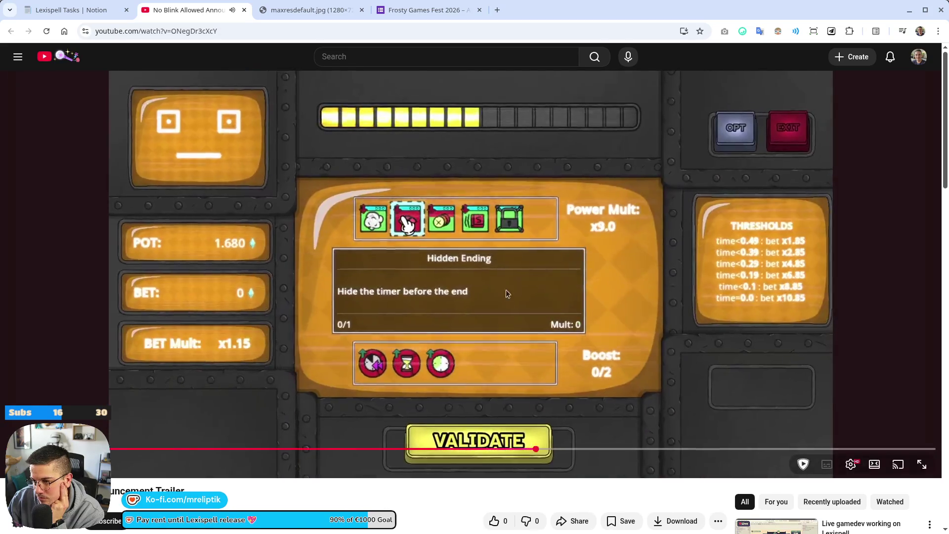
pyautogui.click(504, 299)
pyautogui.click(516, 450)
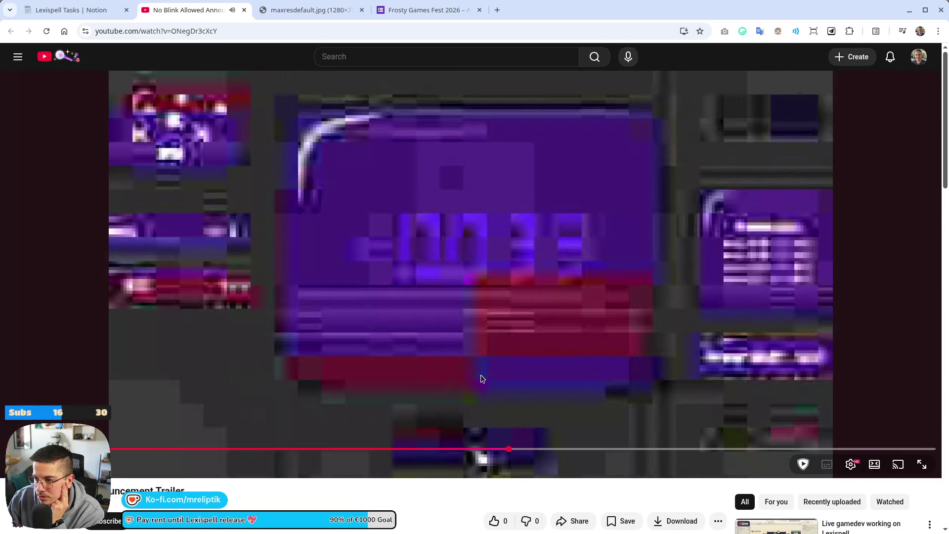
pyautogui.click(480, 376)
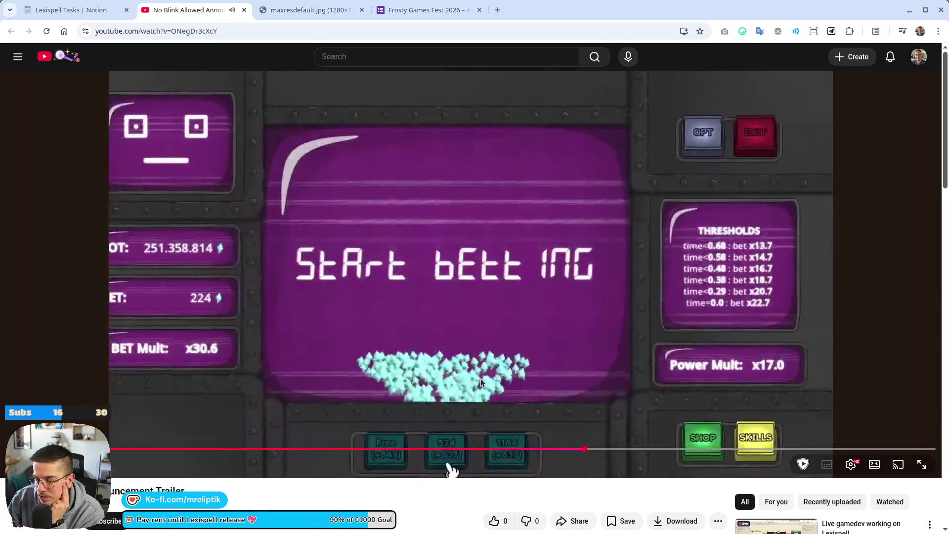
pyautogui.click(484, 422)
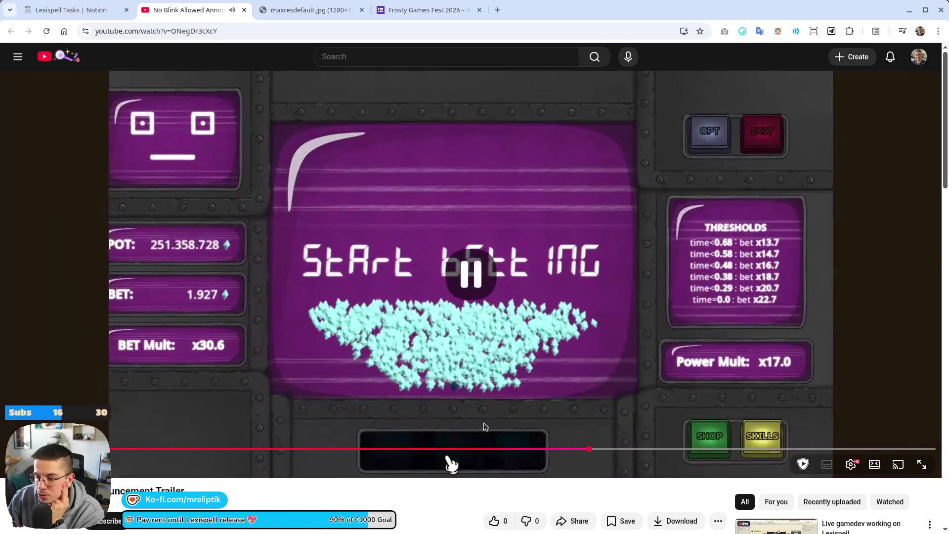
pyautogui.click(496, 450)
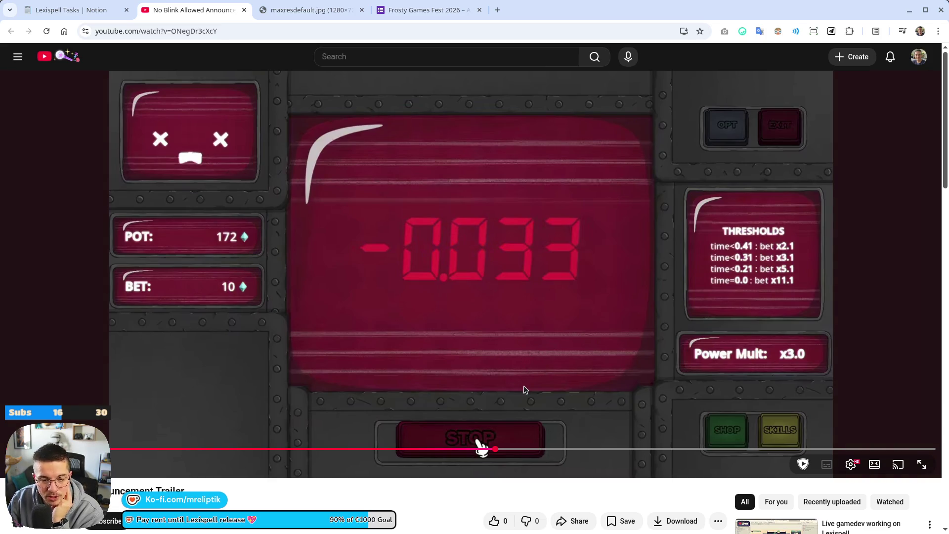
pyautogui.click(545, 345)
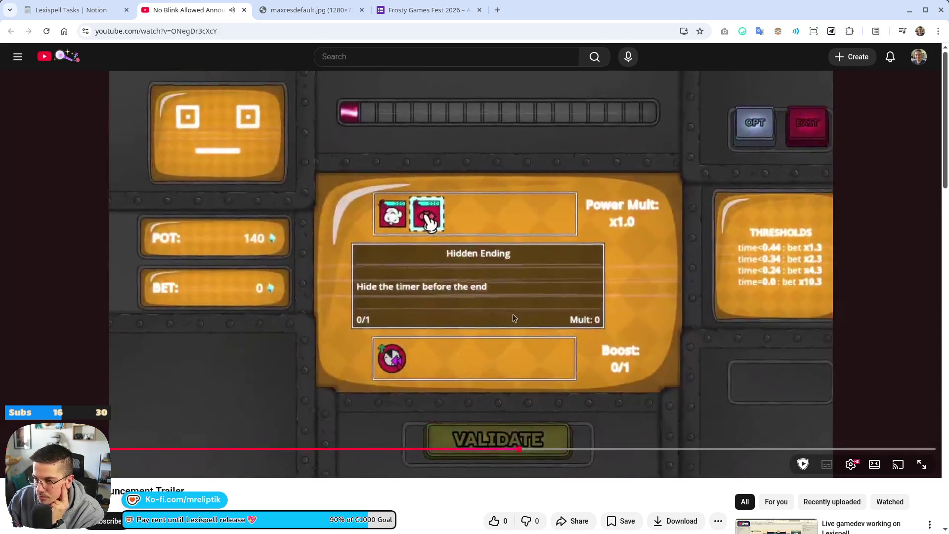
pyautogui.click(340, 239)
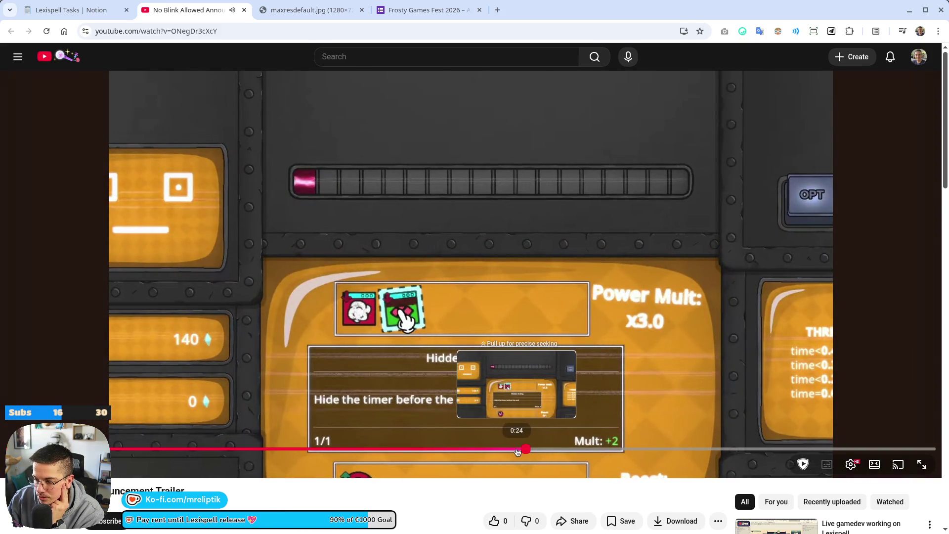
# - Replay the stretch around the Hidden Ending upgrade screen twice, pausing on the upgrade
pyautogui.click(517, 449)
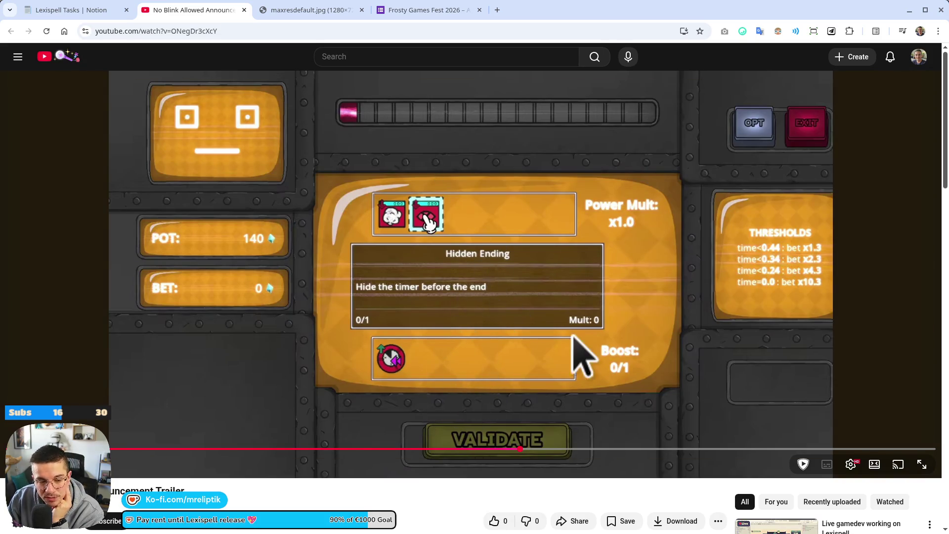
pyautogui.click(643, 343)
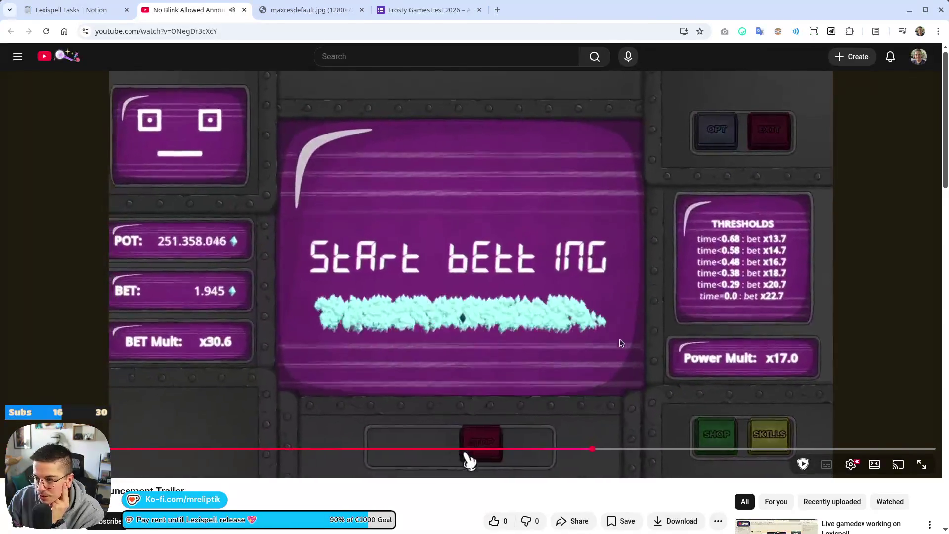
pyautogui.click(529, 465)
pyautogui.click(514, 449)
pyautogui.click(627, 339)
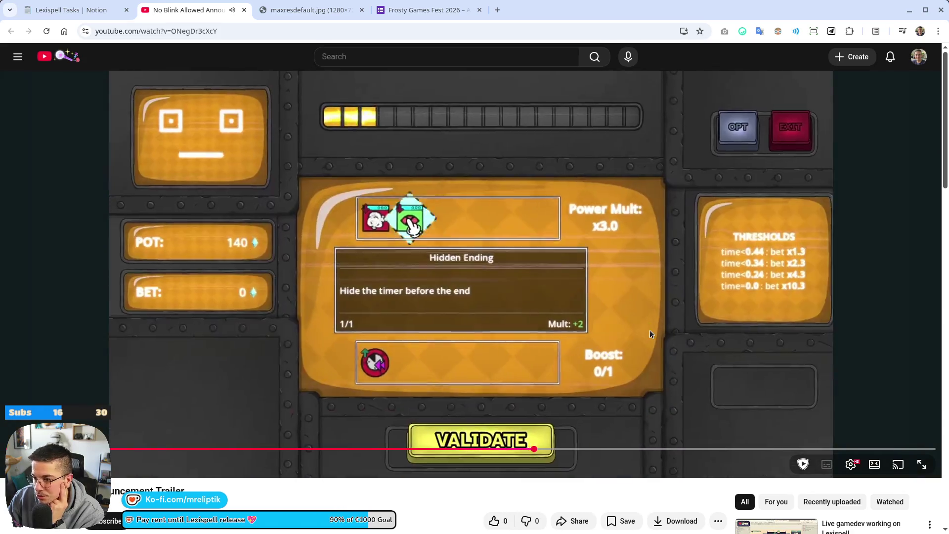
pyautogui.click(569, 396)
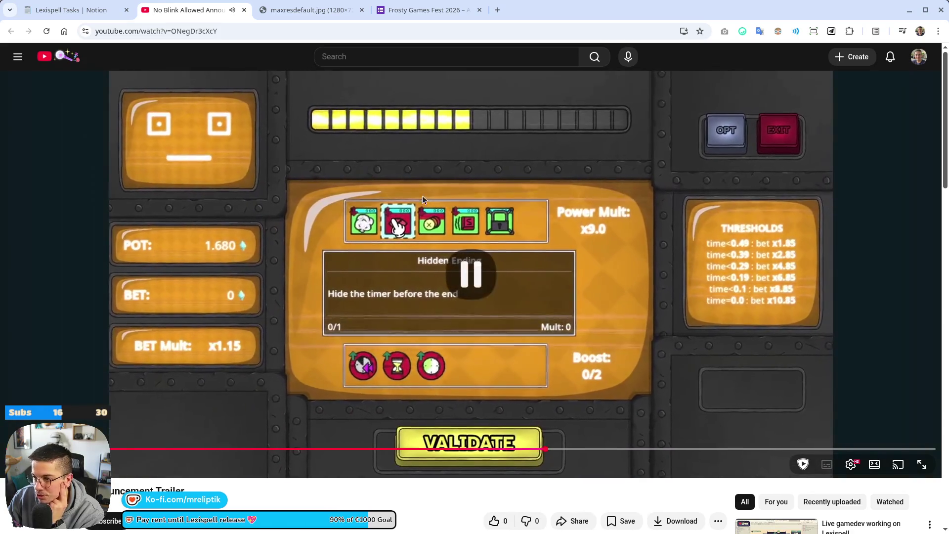
# - Step from the red STOP screen through the glitch transition and stop on the Hidden Ending screen
pyautogui.click(499, 449)
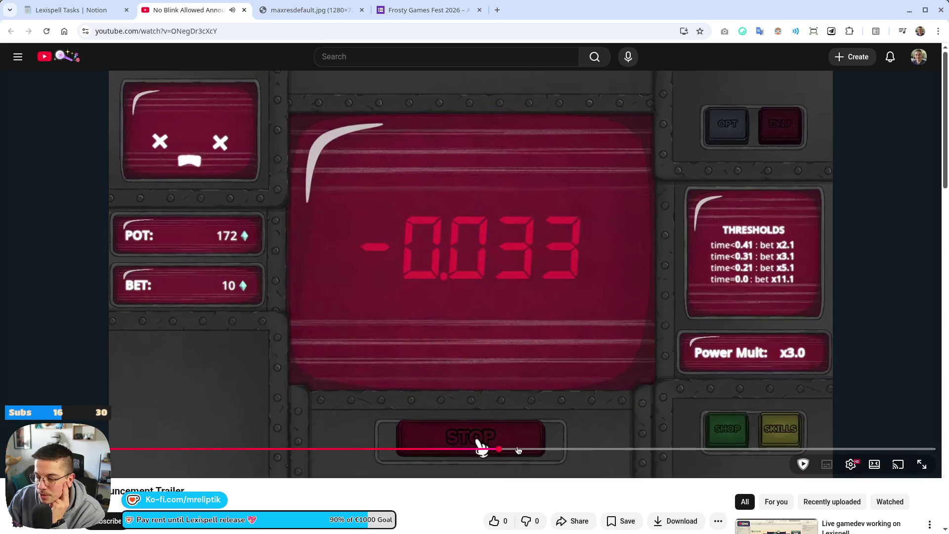
pyautogui.click(515, 449)
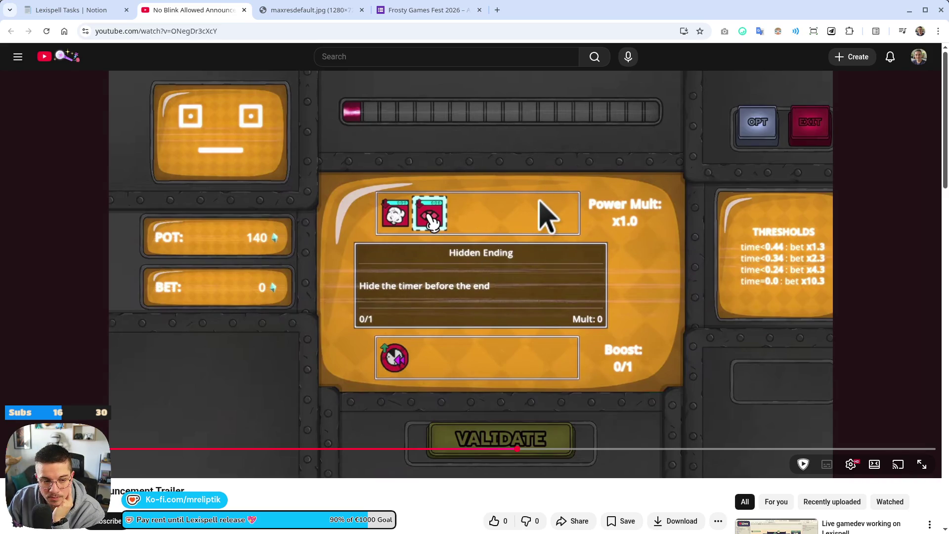
pyautogui.click(645, 243)
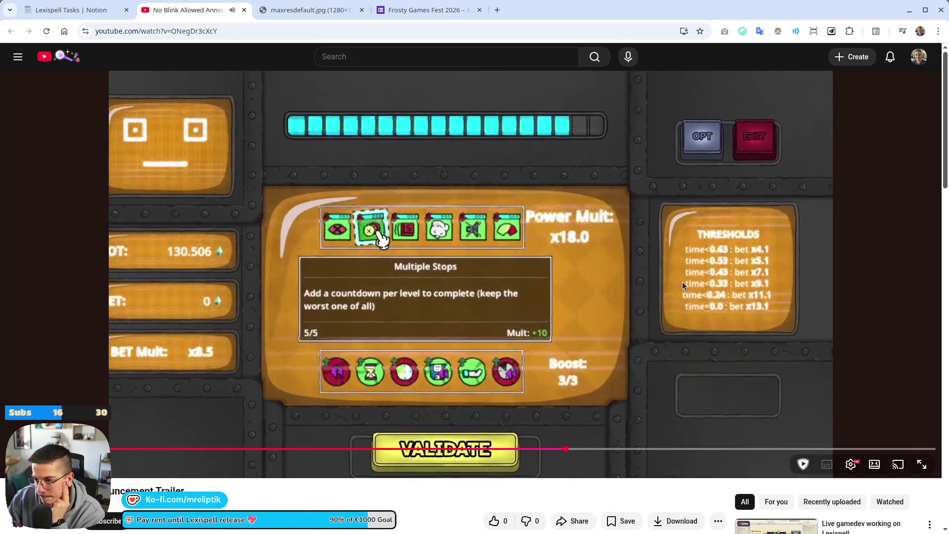
pyautogui.click(683, 281)
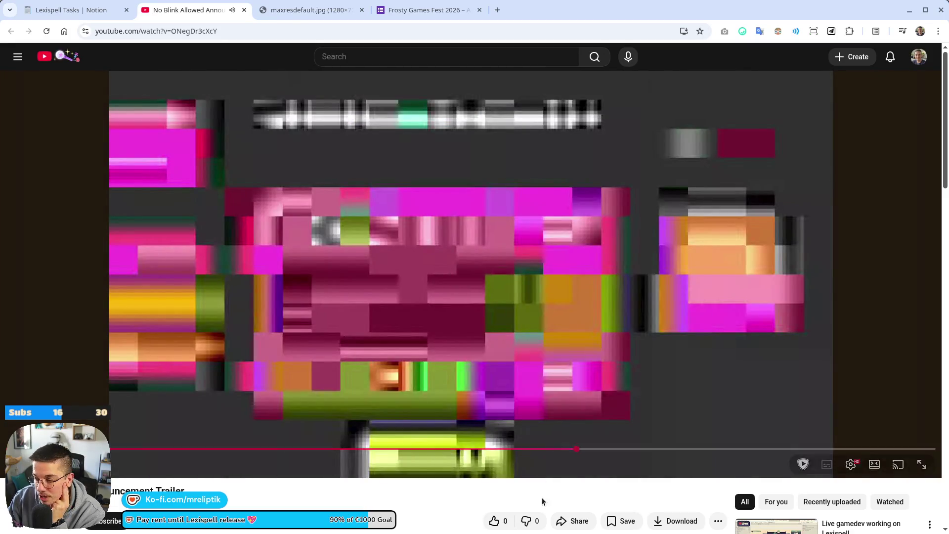
pyautogui.click(529, 451)
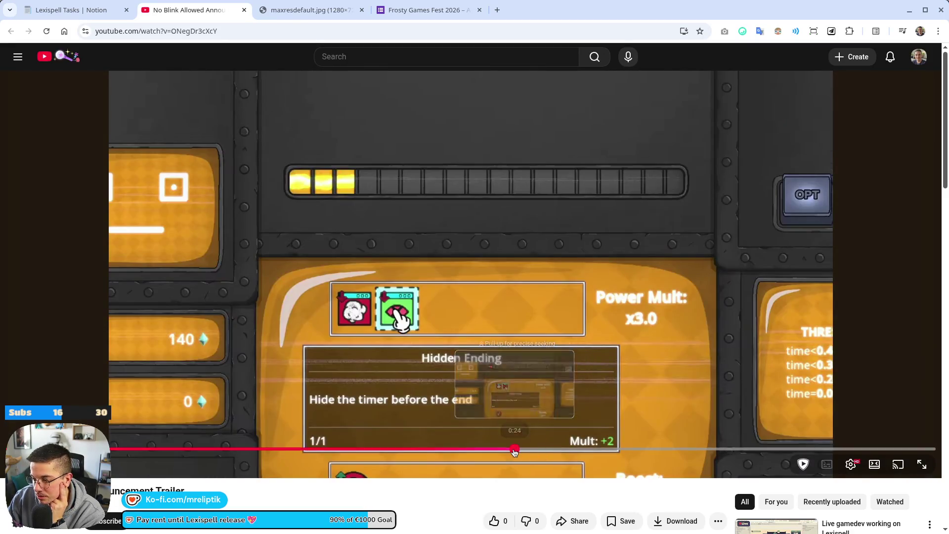
pyautogui.click(515, 450)
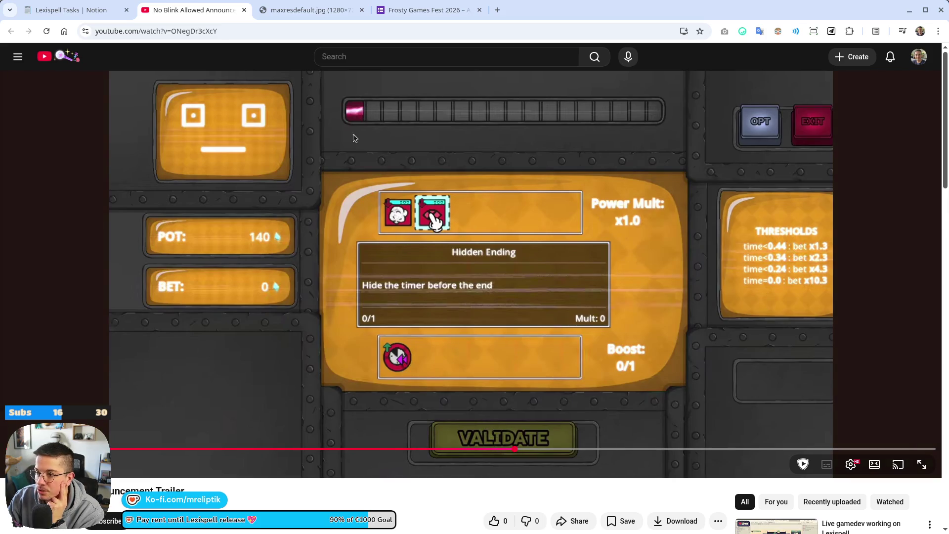
# - Capture the paused game board as a rectangular-region screenshot in Spectacle
pyautogui.press('Print')
pyautogui.moveTo(271, 59)
pyautogui.mouseDown()
pyautogui.moveTo(715, 373)
pyautogui.moveTo(753, 418)
pyautogui.mouseUp()
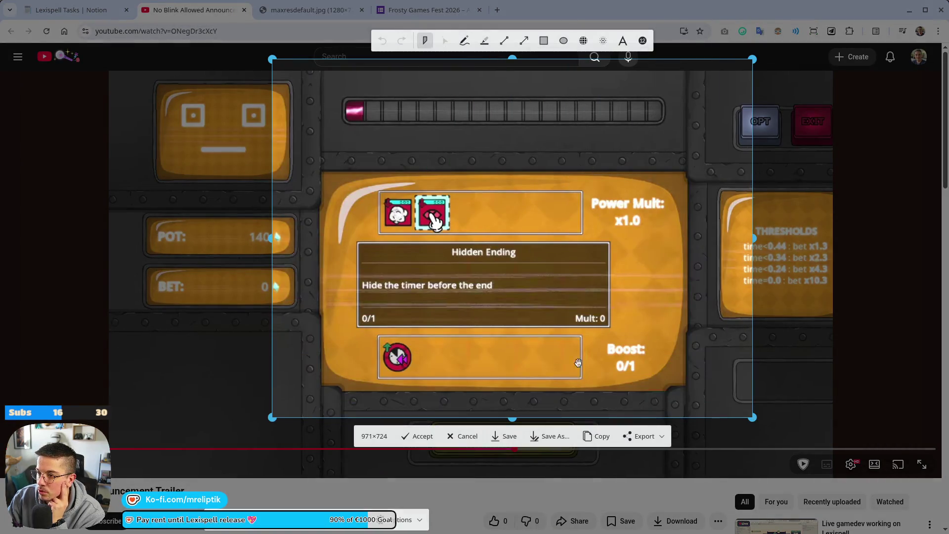
pyautogui.press('Return')
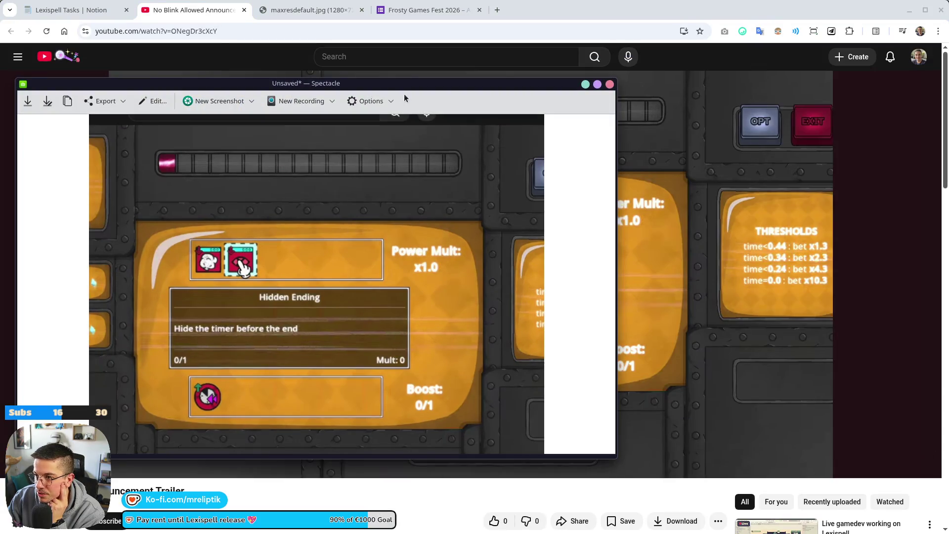
pyautogui.moveTo(405, 98); pyautogui.dragTo(525, 67)
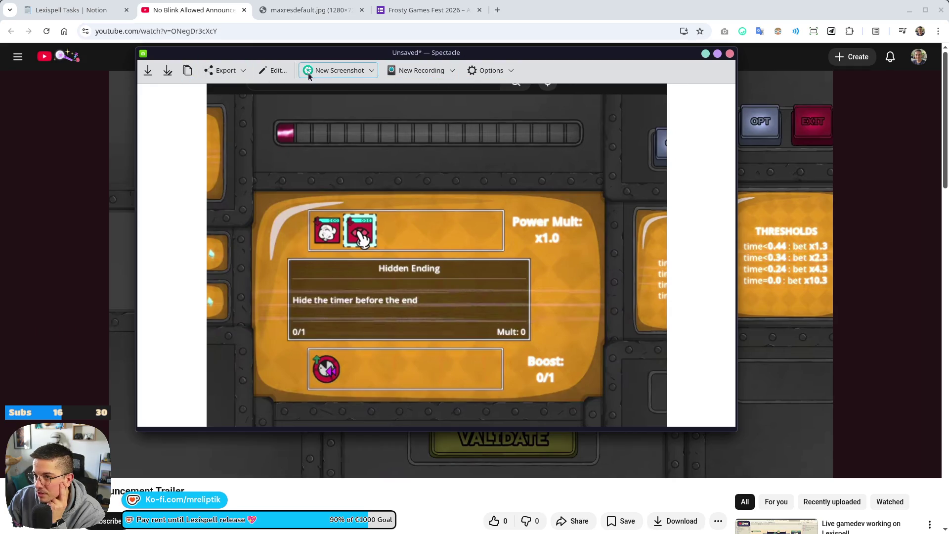
# - Outline the game board with a red rectangle, then close Spectacle and resume the trailer
pyautogui.click(273, 70)
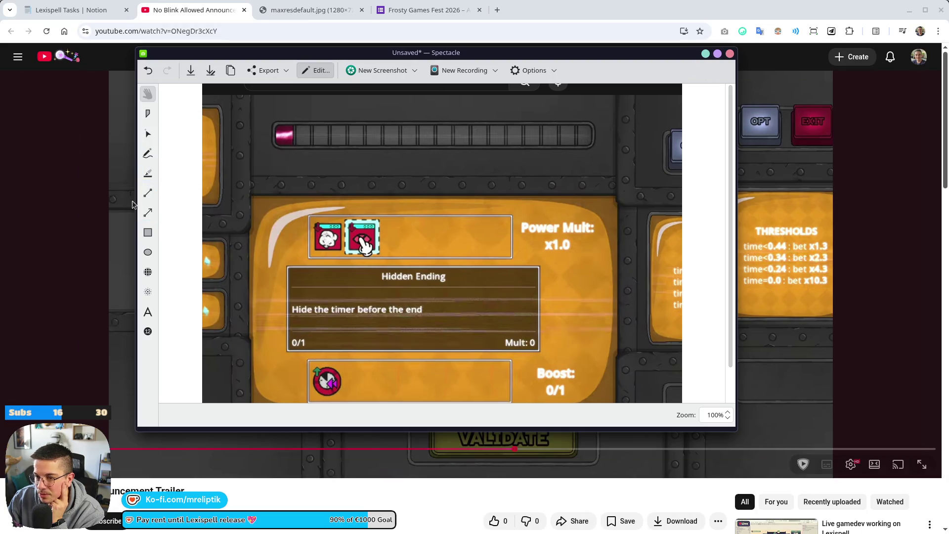
pyautogui.click(148, 237)
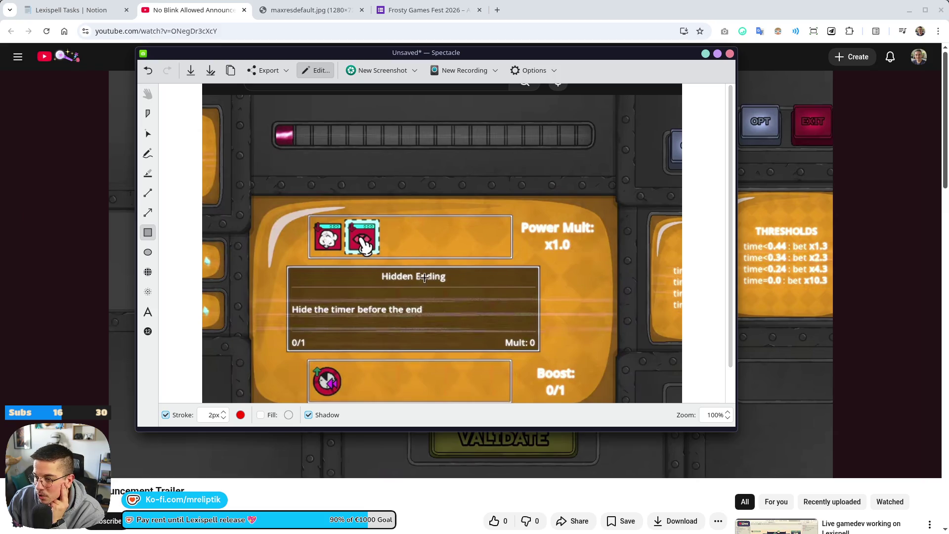
pyautogui.moveTo(233, 94)
pyautogui.mouseDown()
pyautogui.moveTo(678, 328)
pyautogui.moveTo(625, 378)
pyautogui.mouseUp()
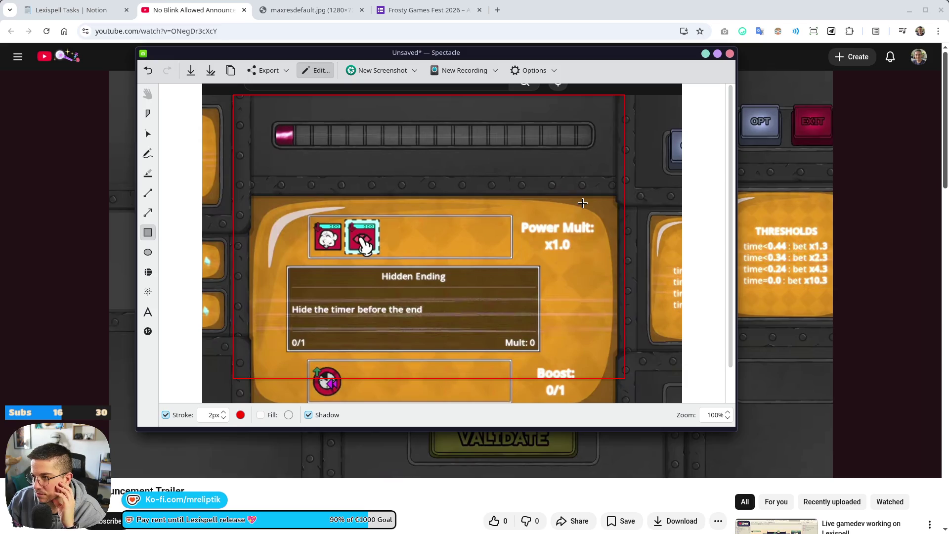
pyautogui.click(730, 53)
pyautogui.click(632, 365)
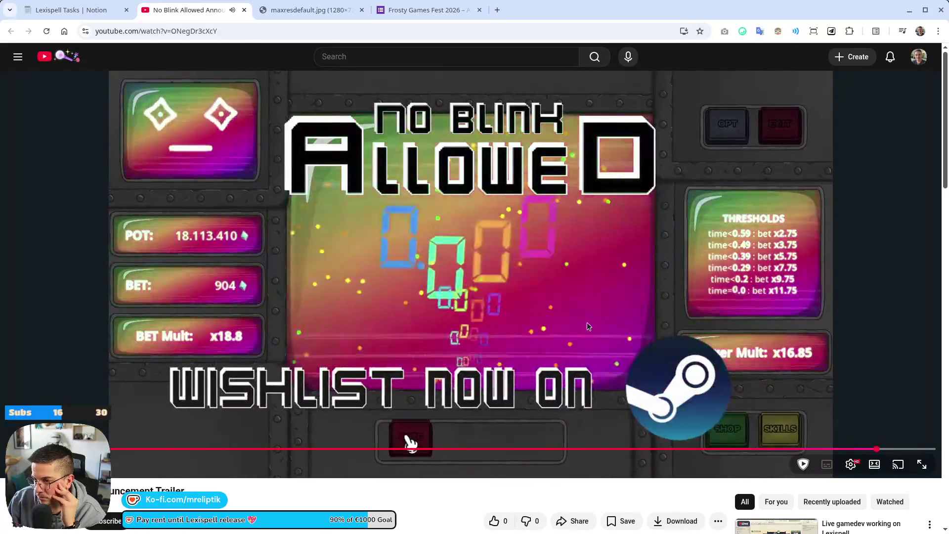
# - Jump back from the Wishlist end card to the Hidden Ending scene, pausing on the 2.604.795 score
pyautogui.click(478, 356)
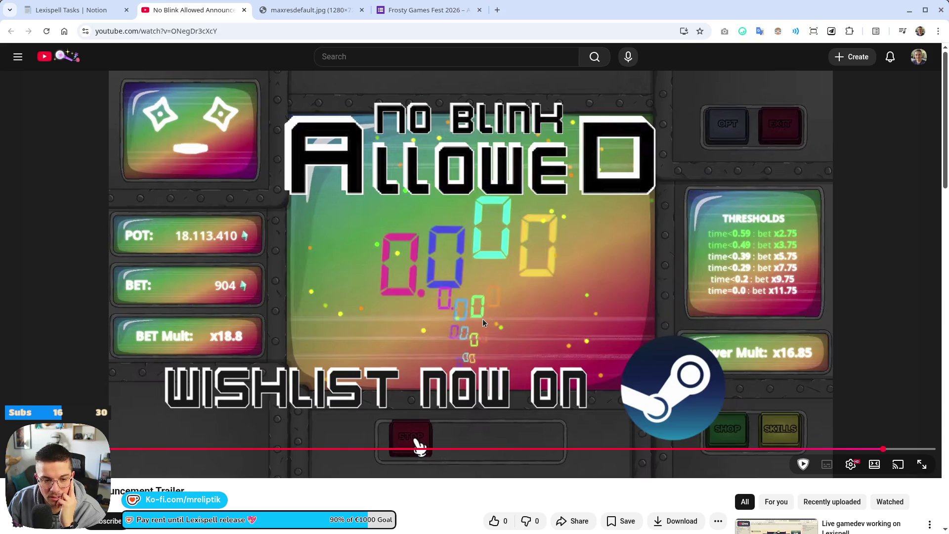
pyautogui.moveTo(499, 448); pyautogui.dragTo(482, 449)
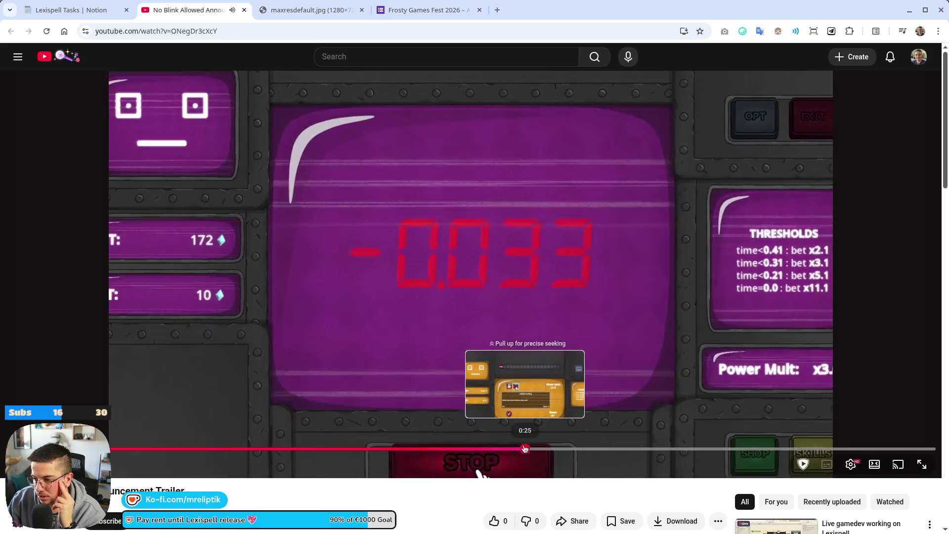
pyautogui.click(523, 449)
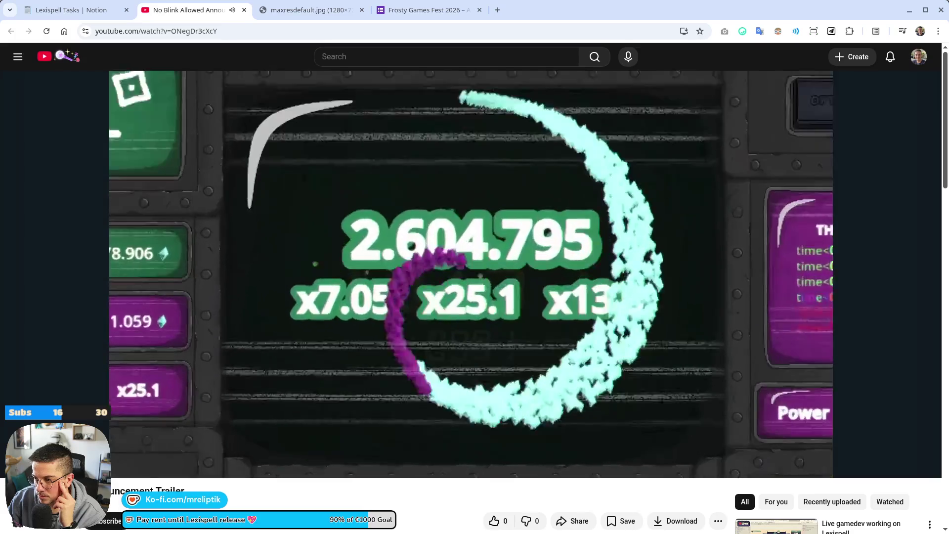
pyautogui.click(538, 316)
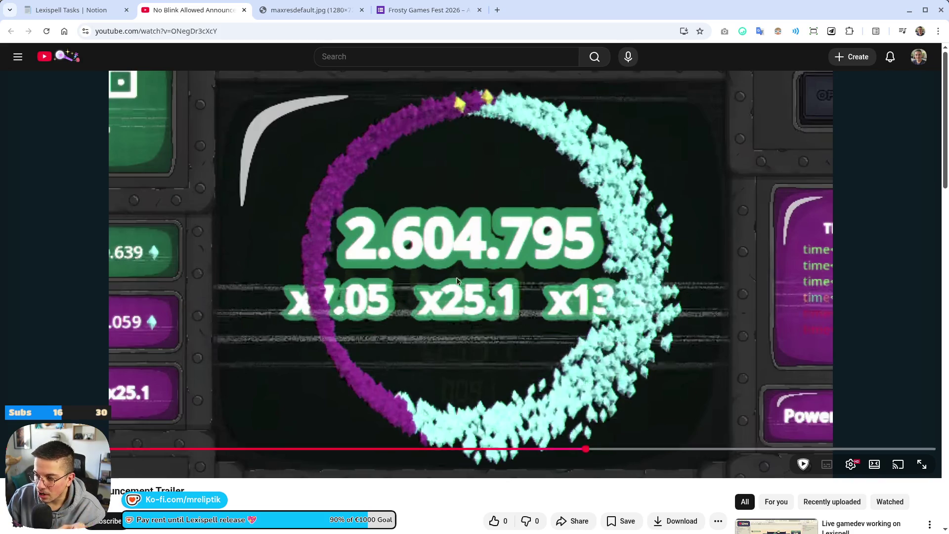
# - Replay up to the 2.604.795 win and play on through the glowing ring animation
pyautogui.click(456, 278)
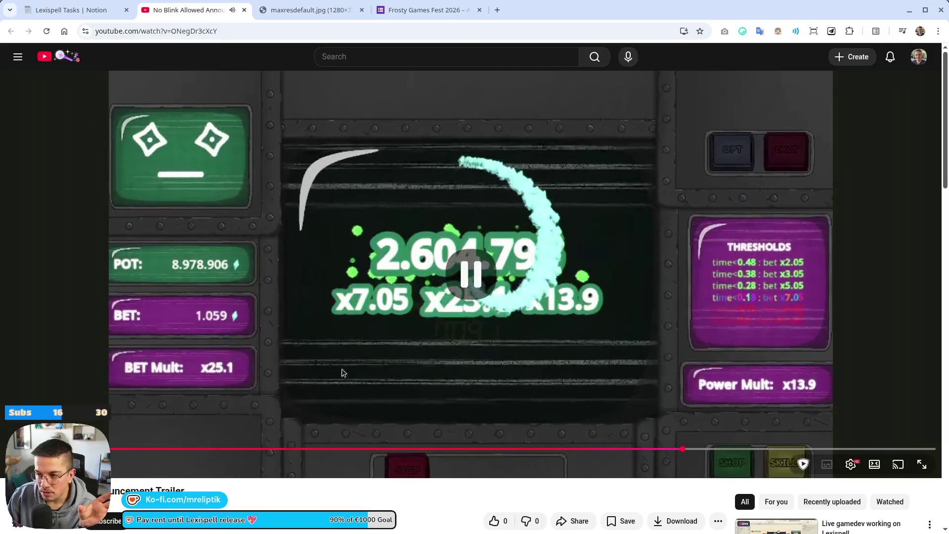
pyautogui.click(656, 449)
pyautogui.click(260, 301)
pyautogui.click(534, 330)
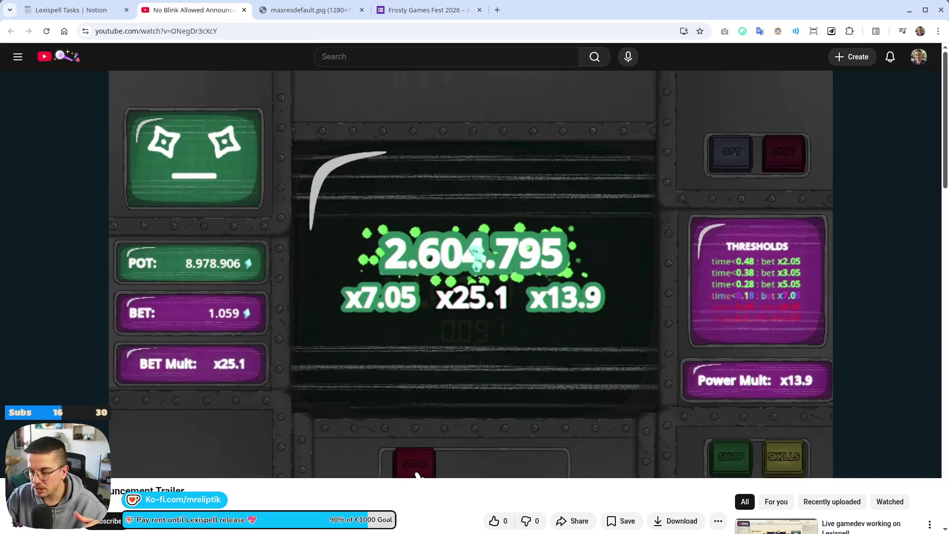
pyautogui.click(542, 191)
pyautogui.click(542, 190)
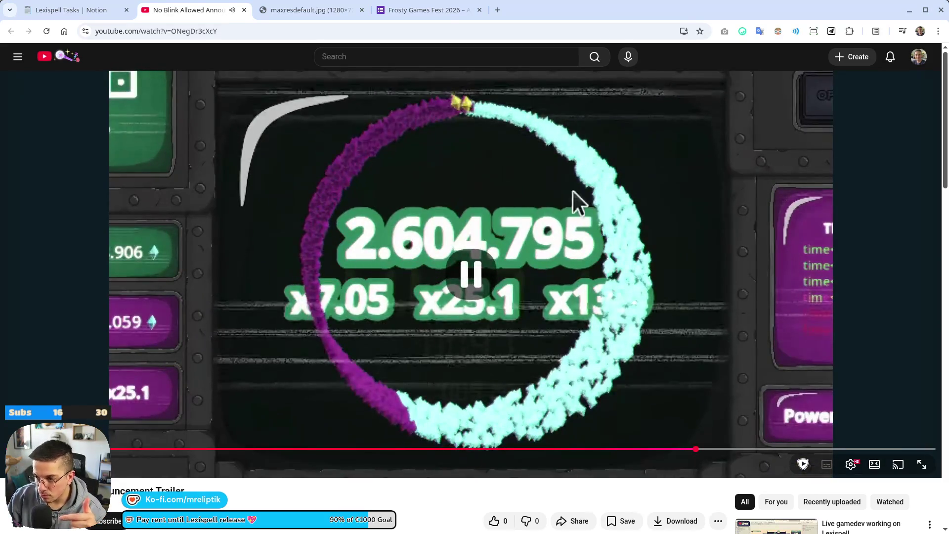
pyautogui.click(699, 438)
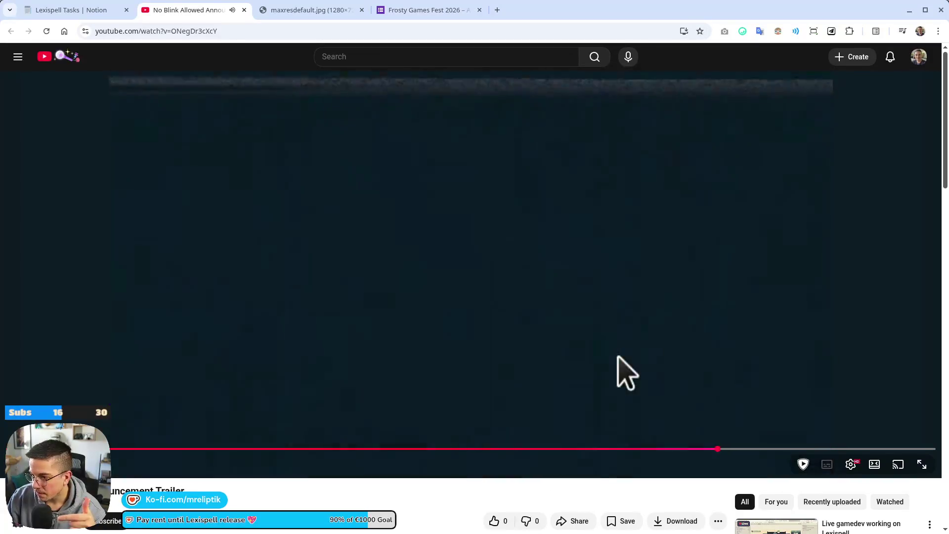
# - Play past the dark frame, pausing on the skill-tree scene and the one after it
pyautogui.click(615, 355)
pyautogui.click(610, 357)
pyautogui.click(532, 304)
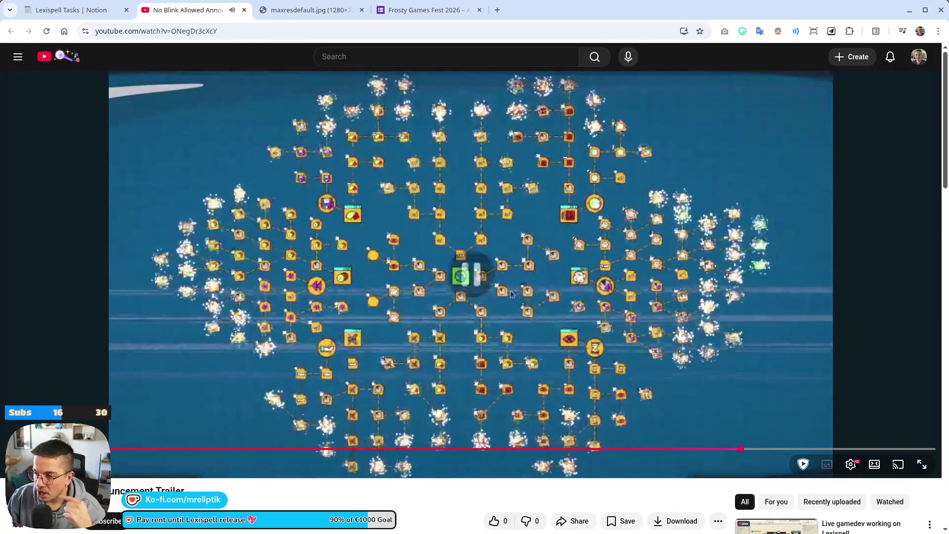
pyautogui.click(531, 304)
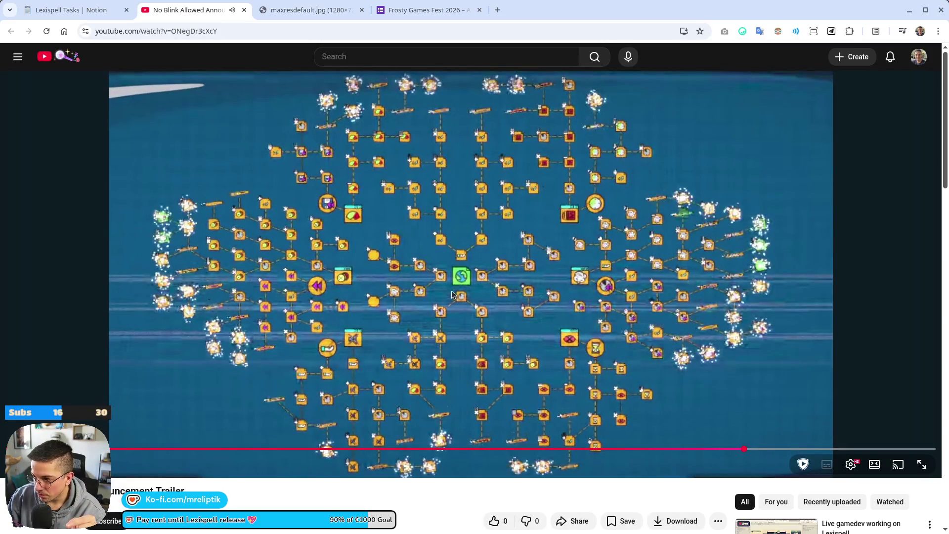
pyautogui.click(766, 425)
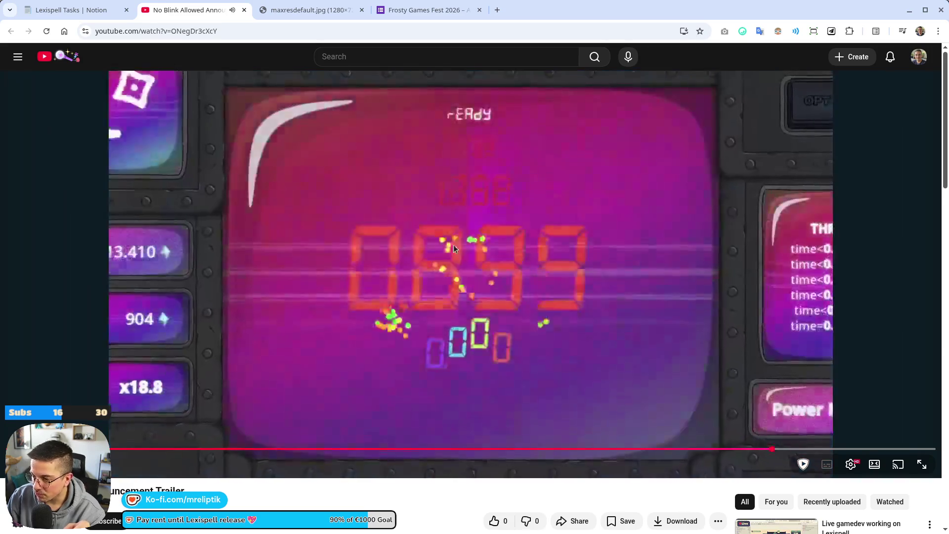
pyautogui.click(453, 245)
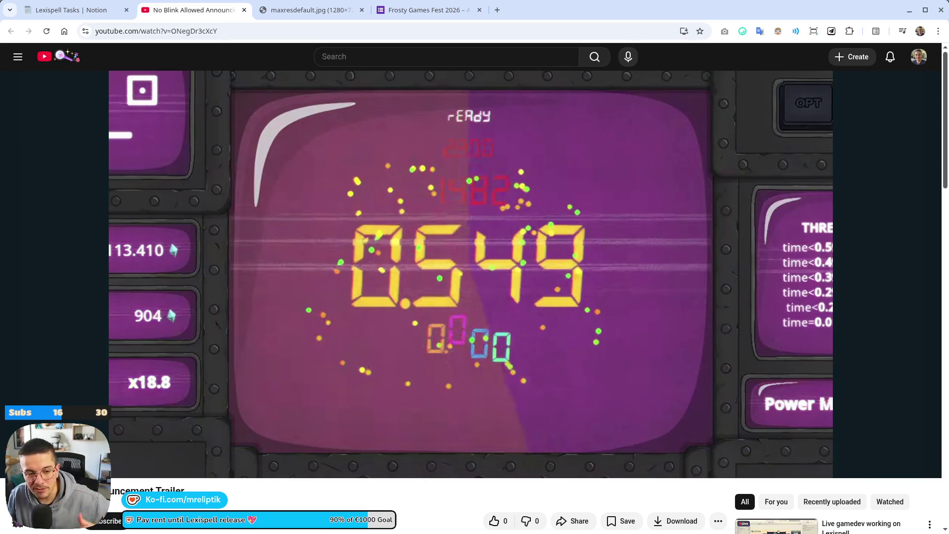
# - Play to the ending, step back a few seconds, and resume to the QR end card
pyautogui.click(562, 336)
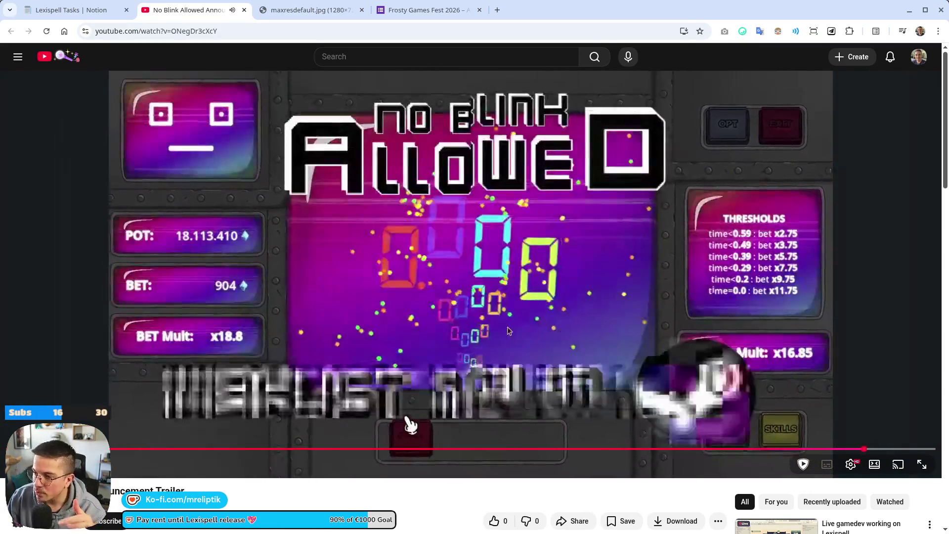
pyautogui.click(534, 341)
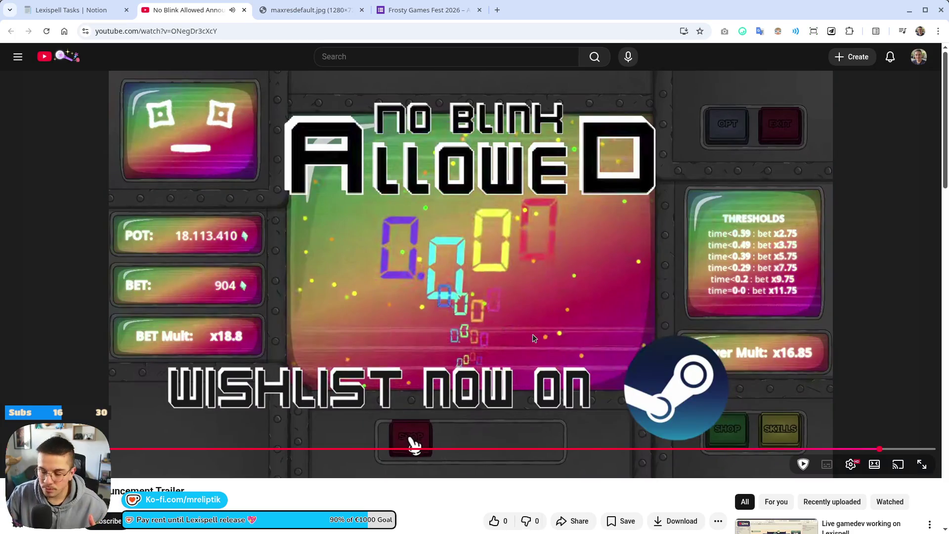
pyautogui.click(870, 449)
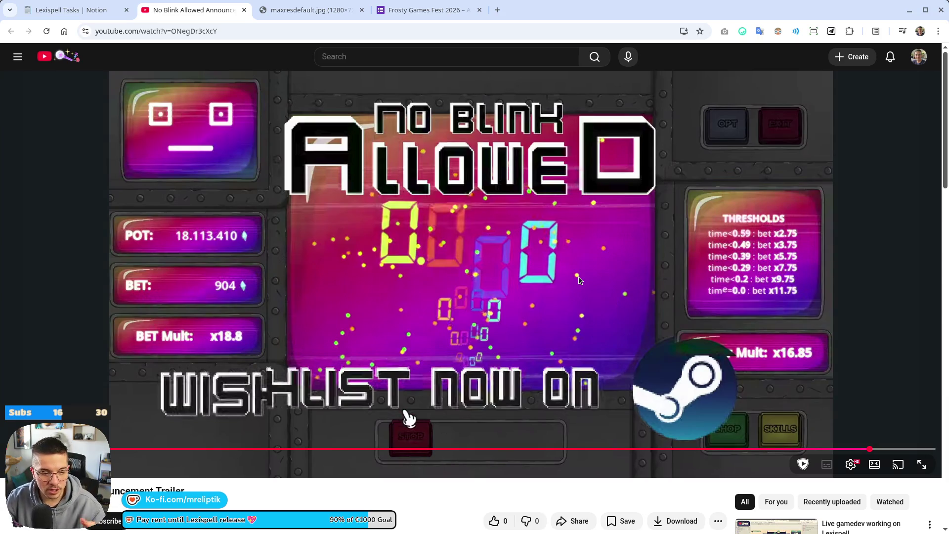
pyautogui.click(493, 262)
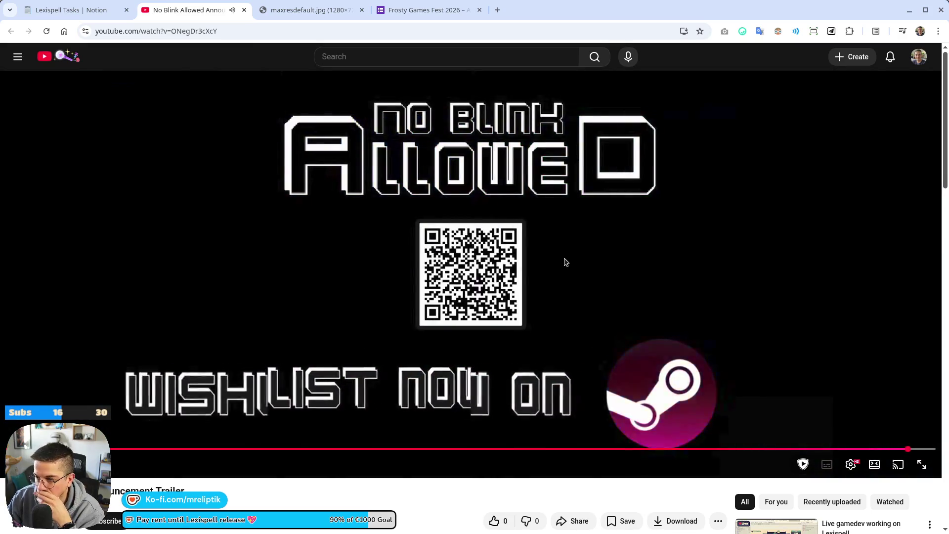
# - Replay the trailer's last seconds and pause on the QR end card
pyautogui.click(564, 267)
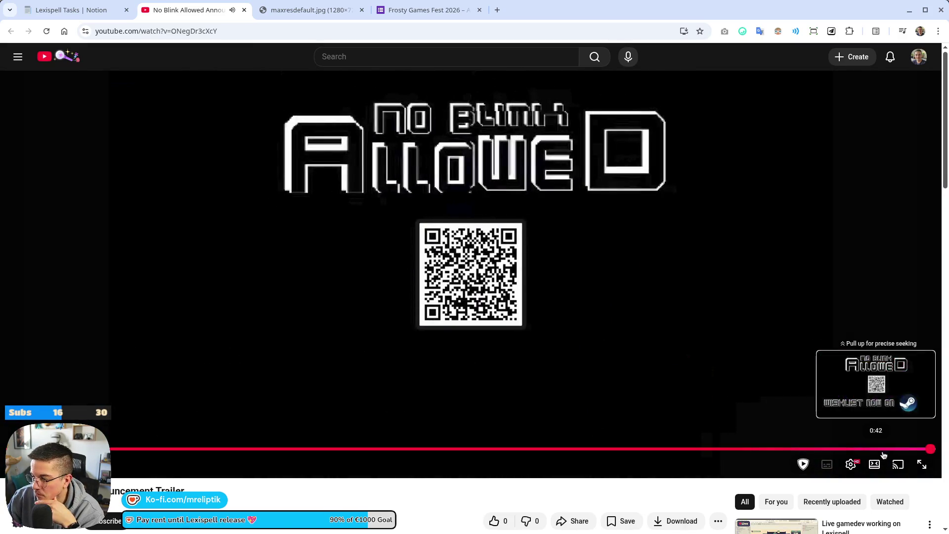
pyautogui.click(891, 449)
pyautogui.click(874, 382)
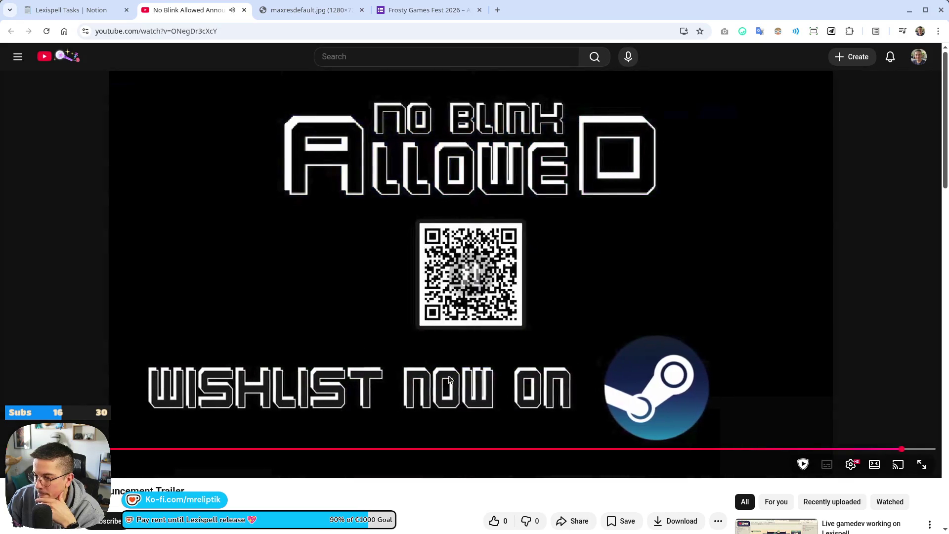
pyautogui.click(415, 400)
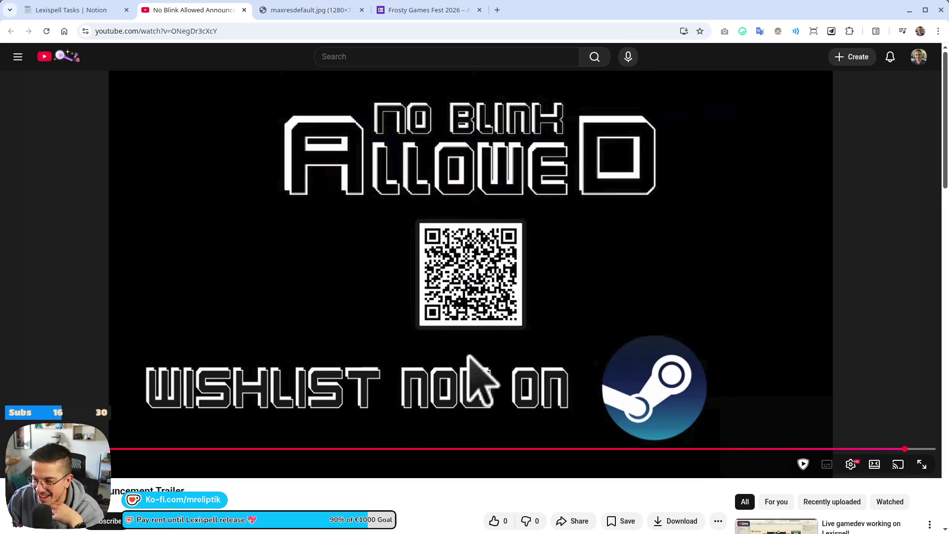
# - Replay closing gameplay from about 0:37 to the title screen, then seek back past 08:14 to StArt bEttING
pyautogui.click(792, 449)
pyautogui.click(700, 381)
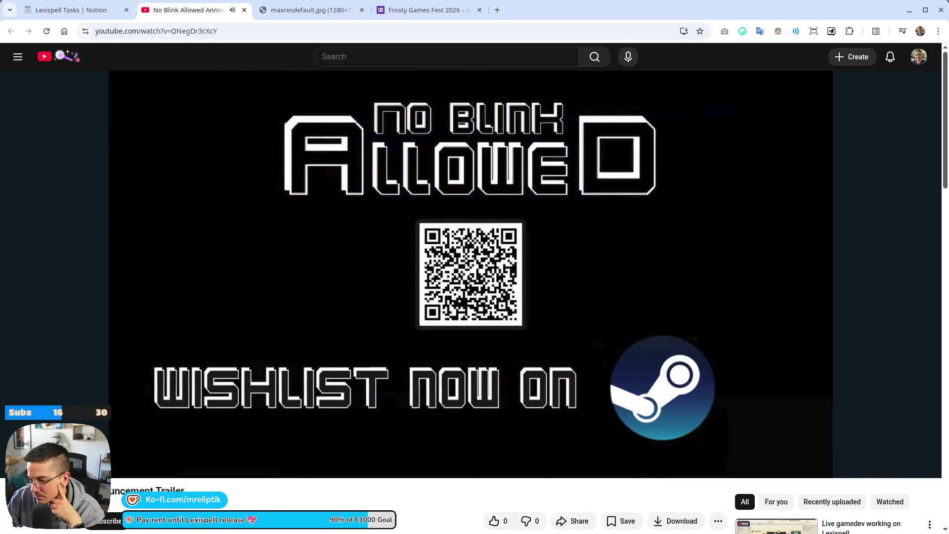
pyautogui.moveTo(791, 449); pyautogui.dragTo(801, 450)
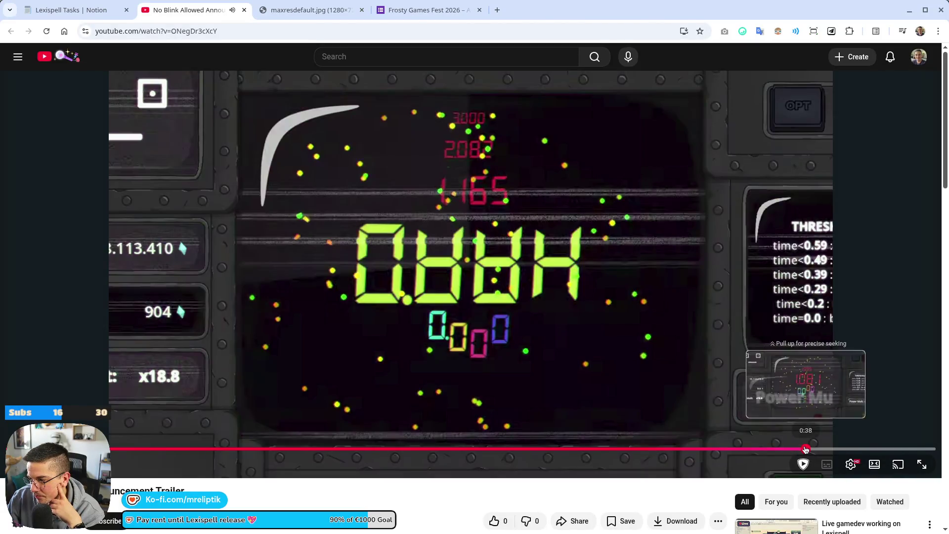
pyautogui.click(710, 331)
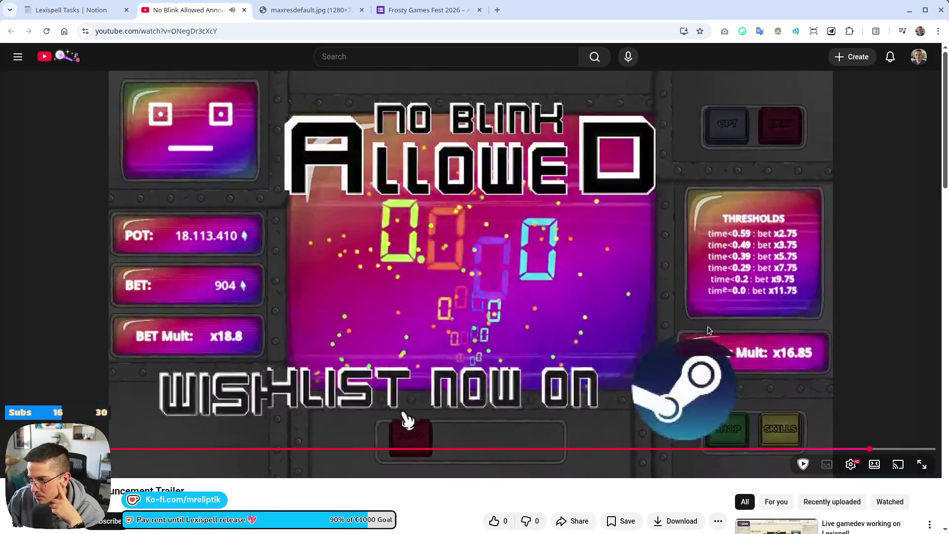
pyautogui.click(847, 449)
pyautogui.click(698, 332)
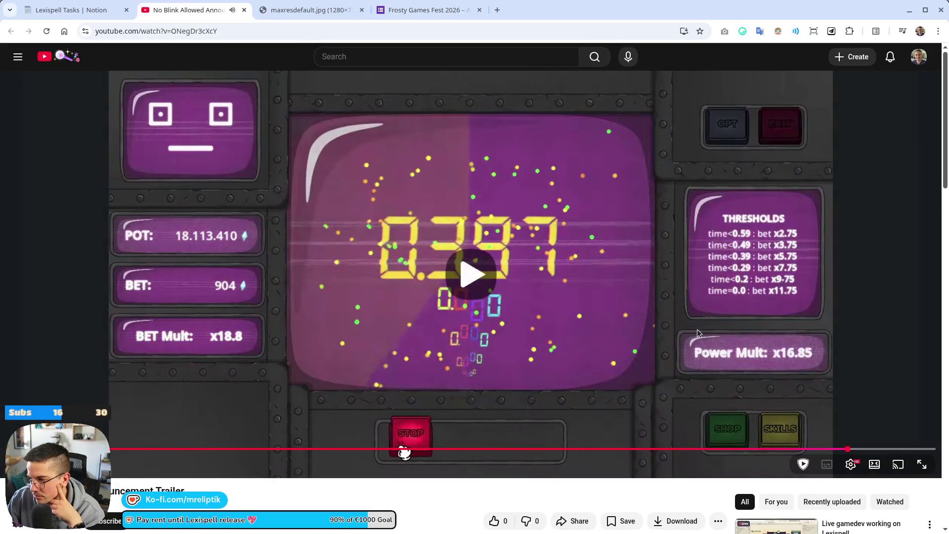
pyautogui.click(517, 336)
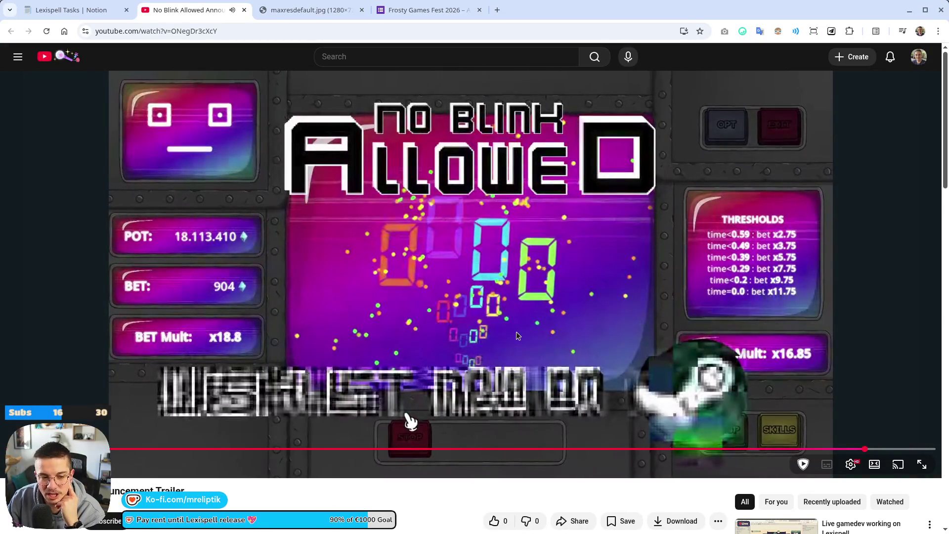
pyautogui.click(818, 449)
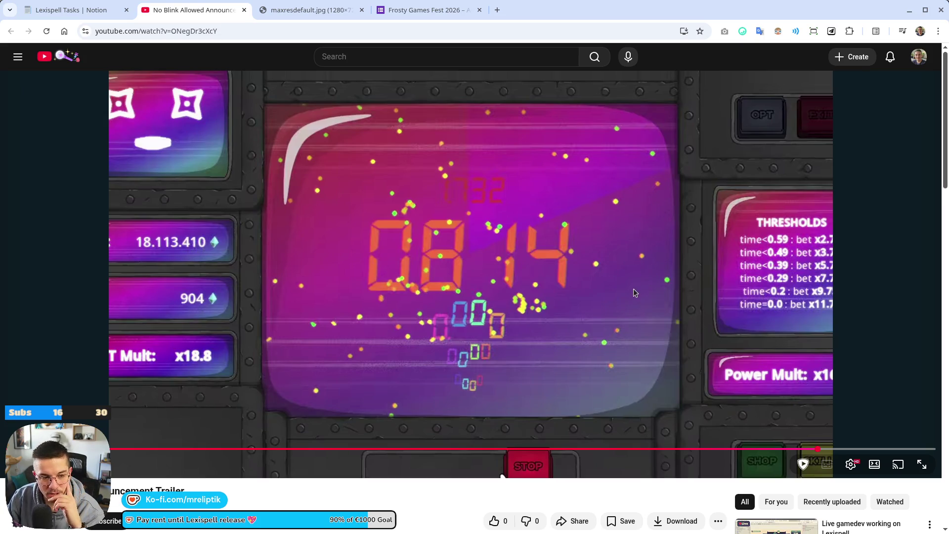
pyautogui.click(444, 450)
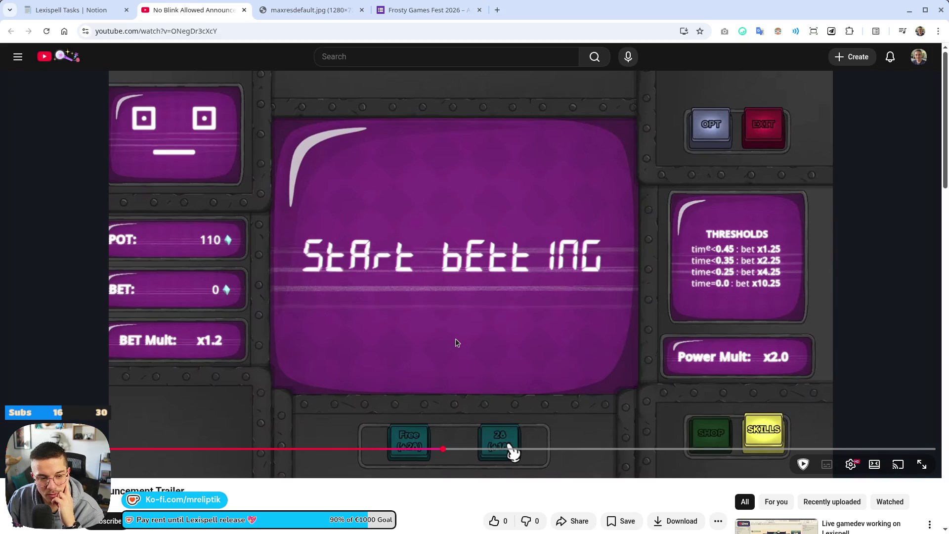
# - Jump back to the Hazard Incoming scene, resume playback, then skip ahead to the 0:36 skill-tree scene
pyautogui.click(368, 448)
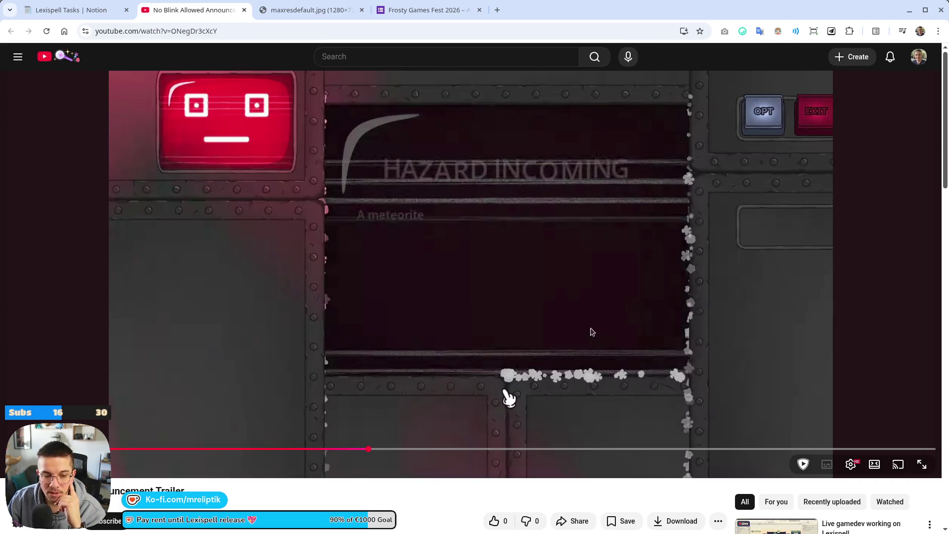
pyautogui.click(623, 346)
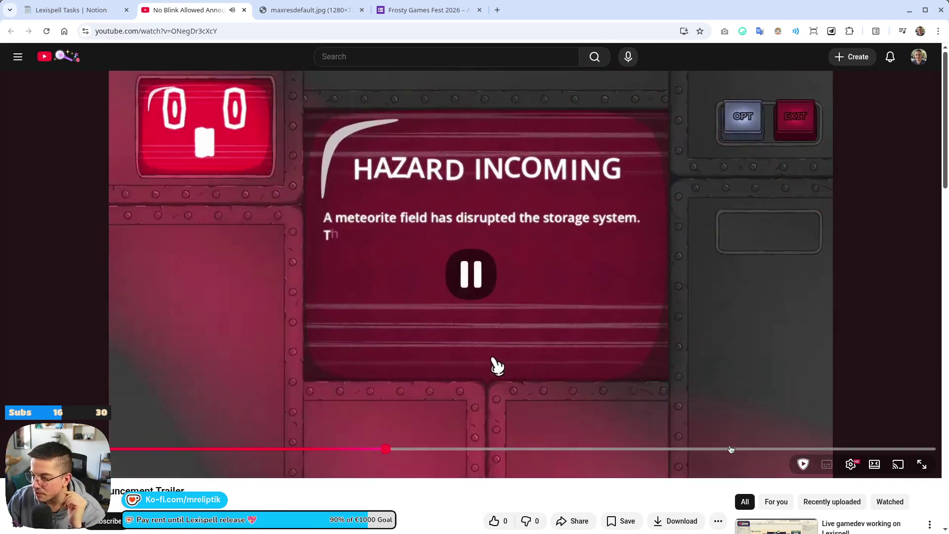
pyautogui.moveTo(739, 449); pyautogui.dragTo(791, 449)
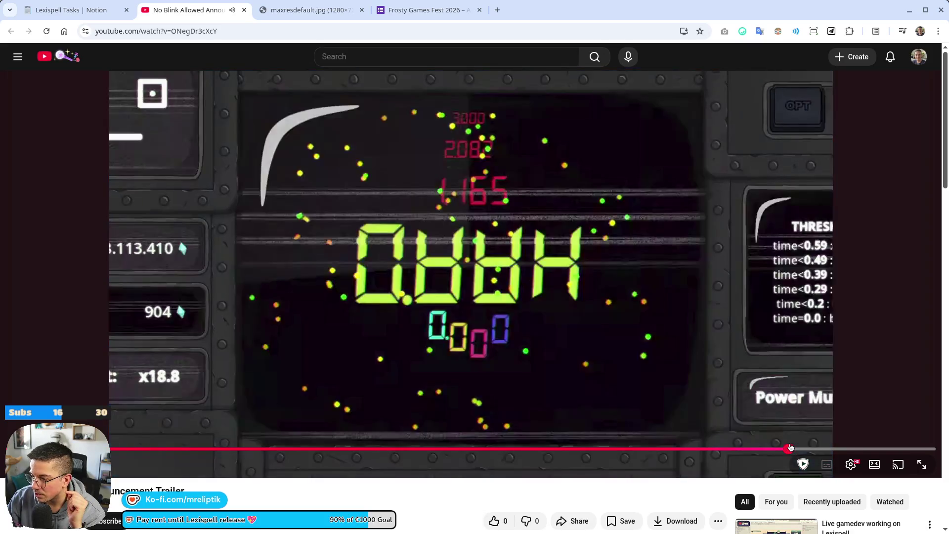
# - Skip to the timer gameplay and pause on the 0.448 timer. Play on, then jump back from the end card
pyautogui.click(712, 371)
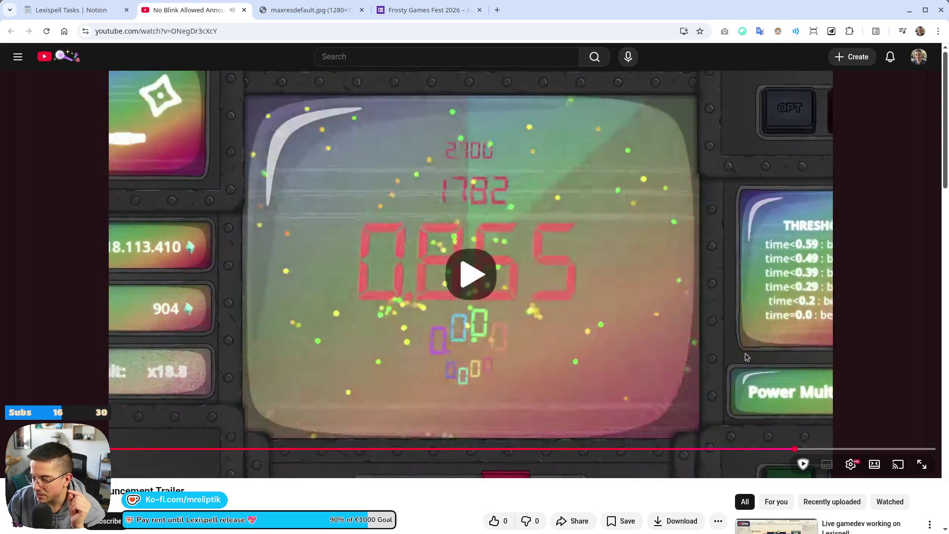
pyautogui.click(747, 358)
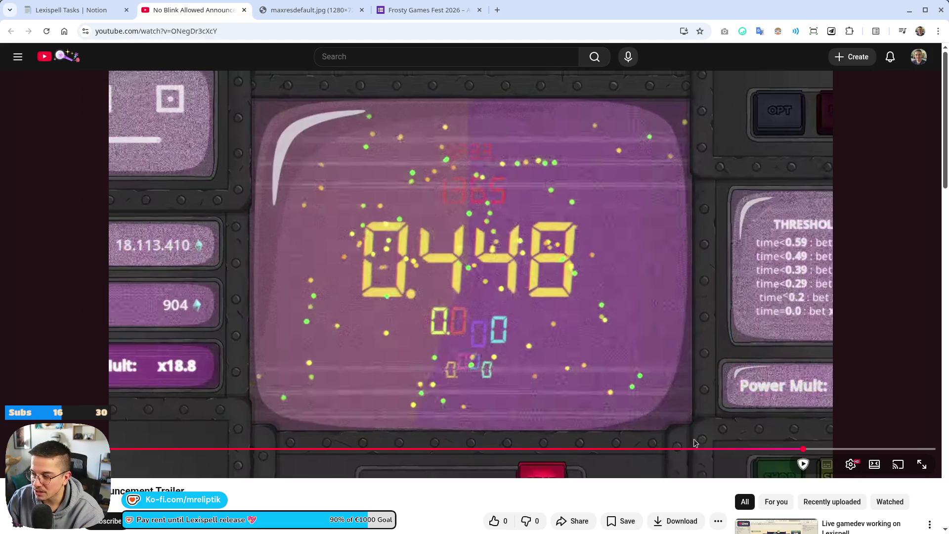
pyautogui.click(719, 361)
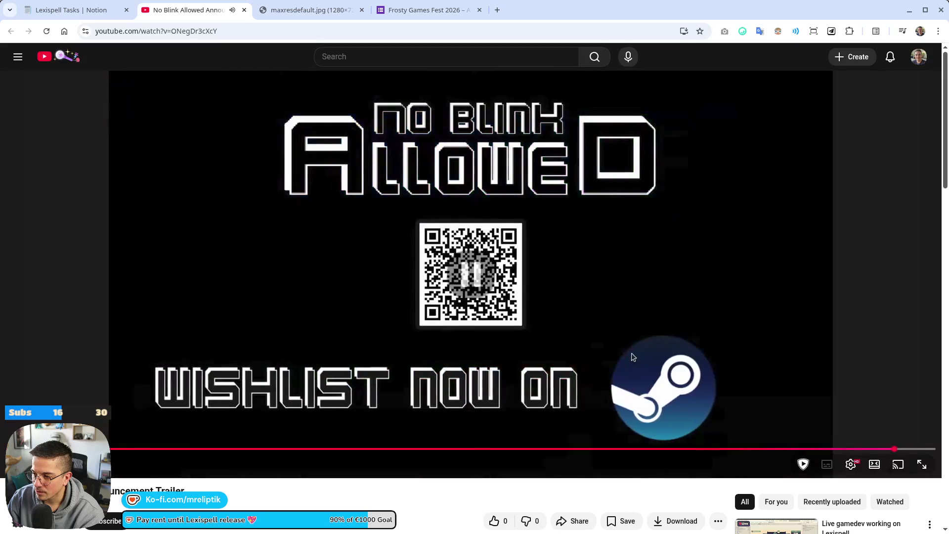
pyautogui.click(634, 357)
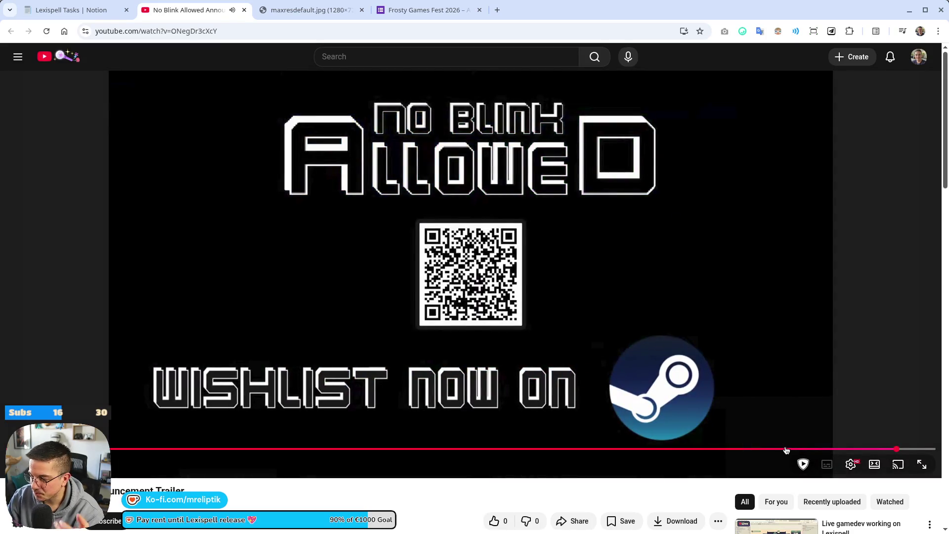
pyautogui.click(782, 449)
pyautogui.click(732, 349)
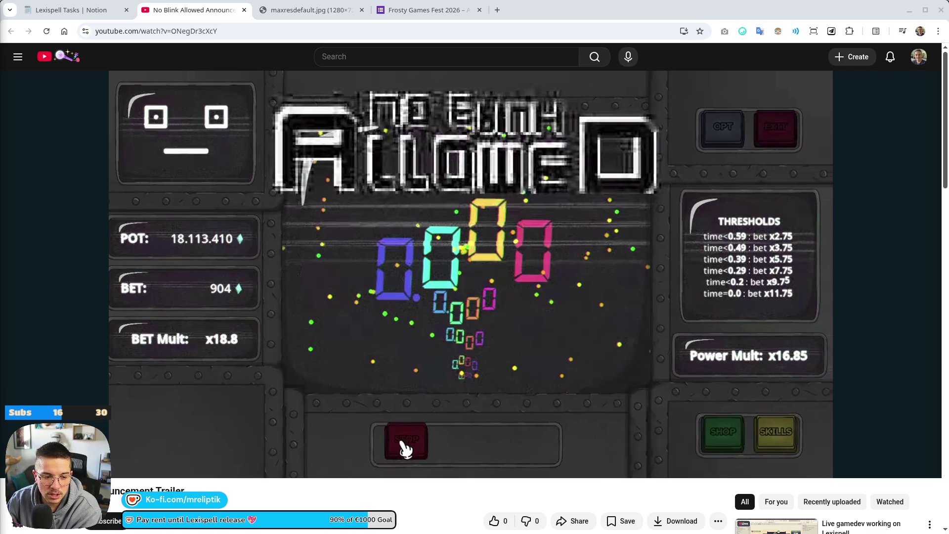
# - Play and pause the trailer on its wishlist frame, then on the QR code screen
pyautogui.click(558, 340)
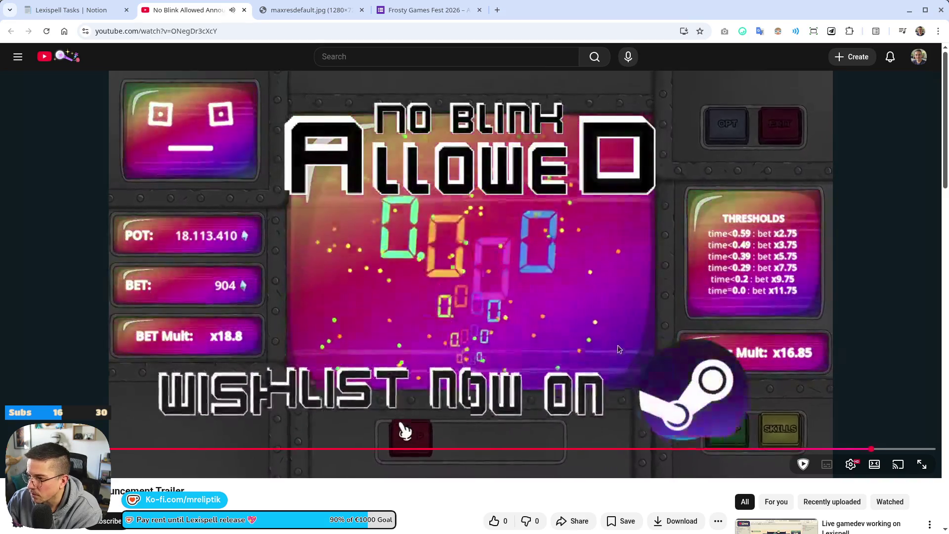
pyautogui.click(631, 341)
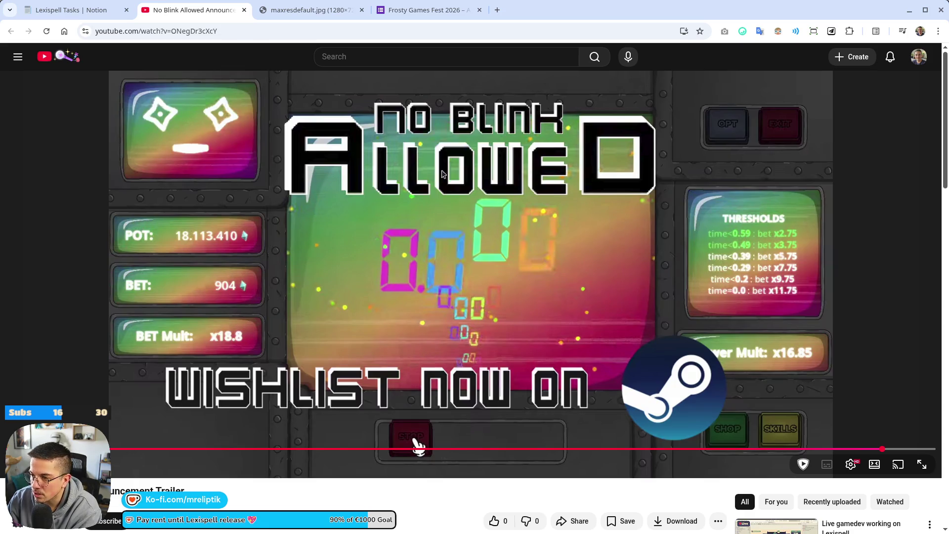
pyautogui.click(432, 295)
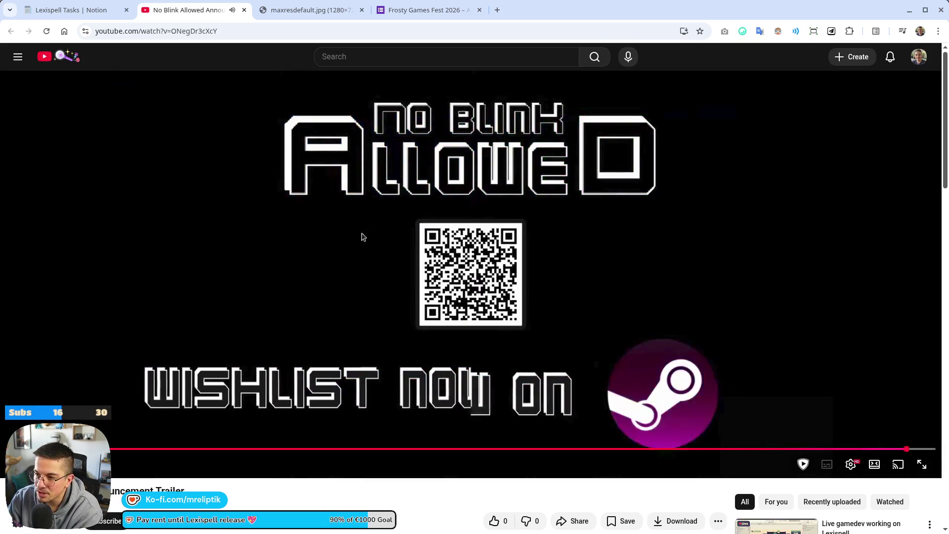
pyautogui.click(360, 237)
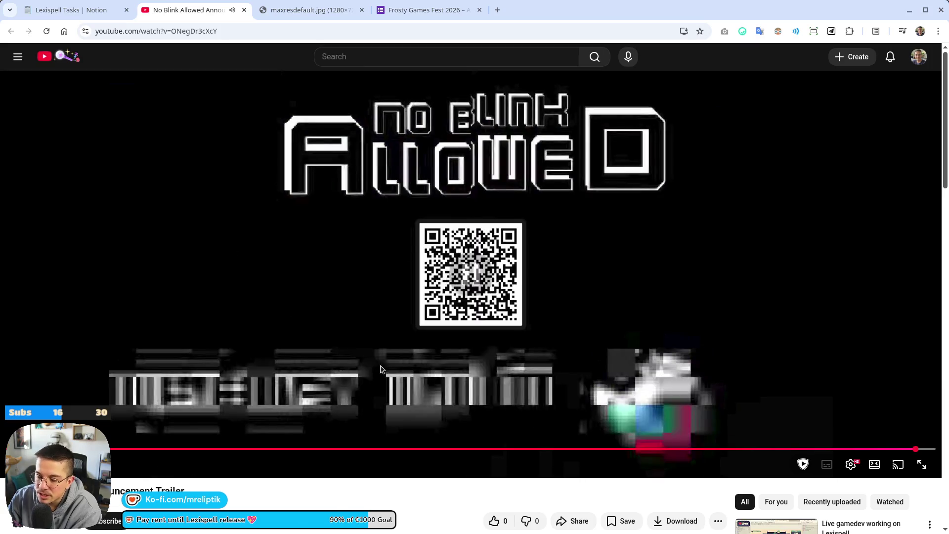
# - Scrub to the rainbow end card and pause there, then dock the Slots & Daggers Steam page as a tab
pyautogui.moveTo(903, 460); pyautogui.dragTo(855, 454)
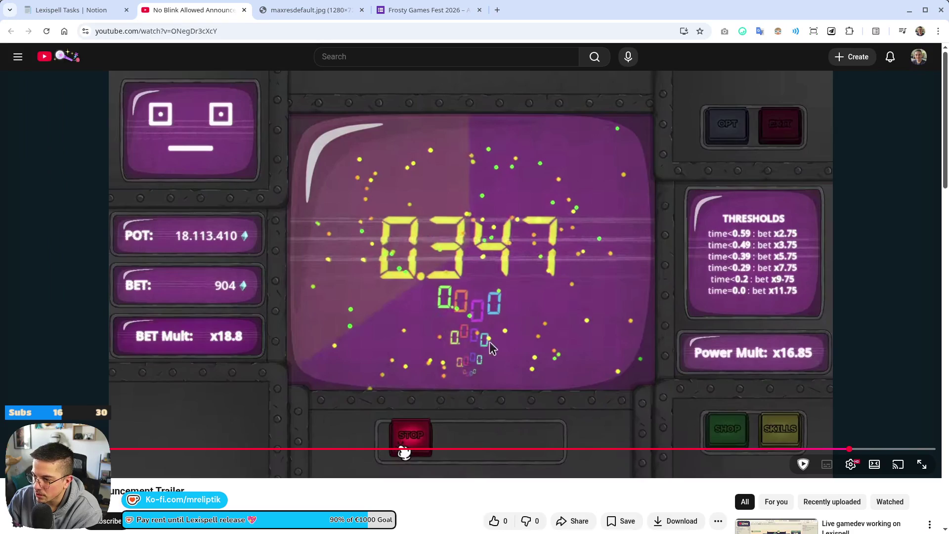
pyautogui.click(863, 450)
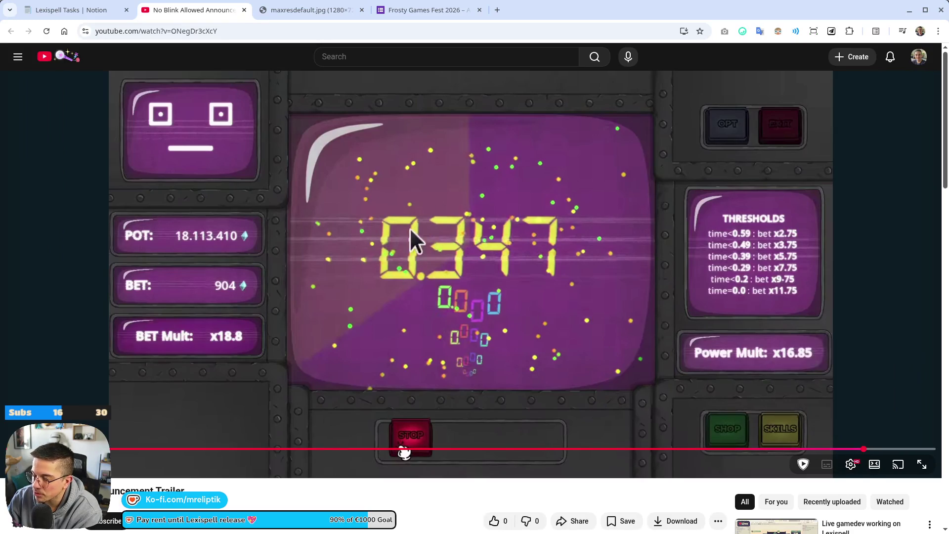
pyautogui.click(417, 298)
pyautogui.click(417, 300)
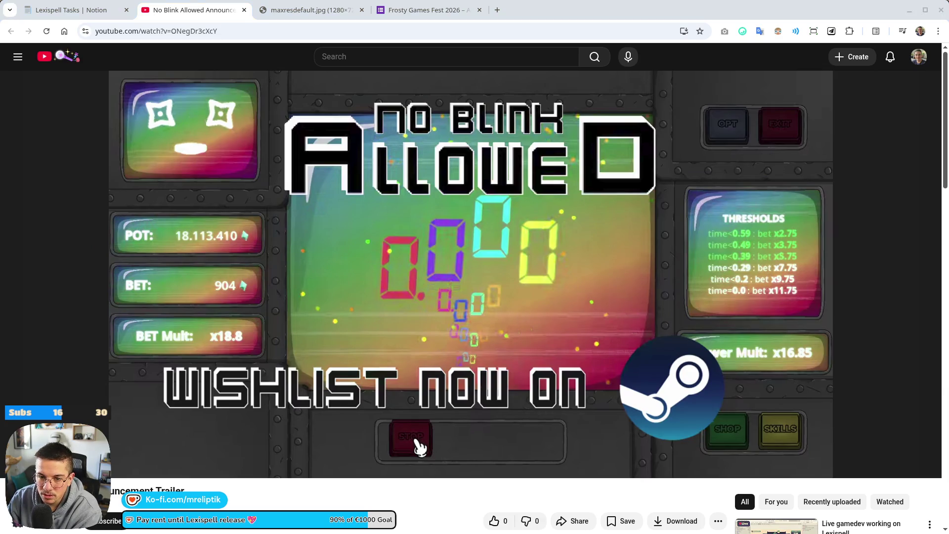
pyautogui.moveTo(178, 32); pyautogui.dragTo(159, 1)
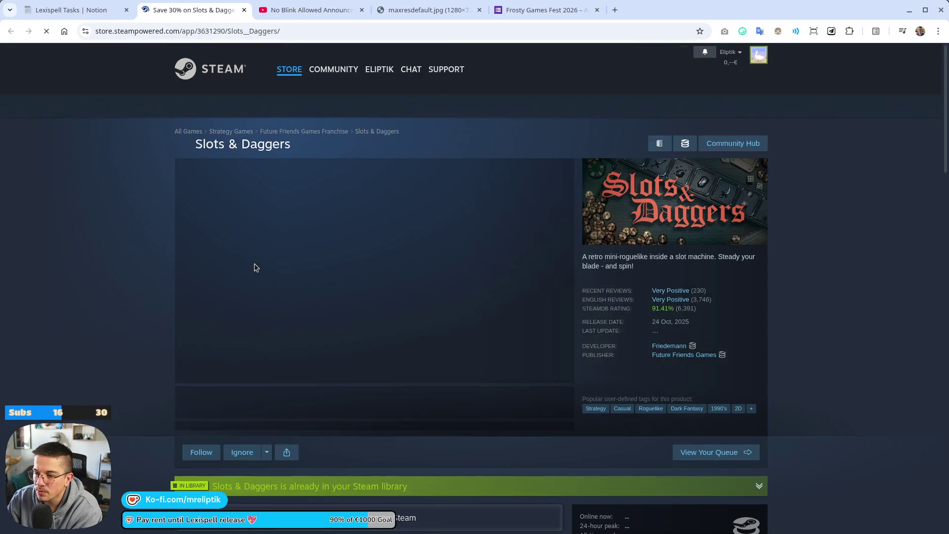
# - Open and play the Slots & Daggers trailer to 0:21, toggling fullscreen on and off
pyautogui.click(421, 374)
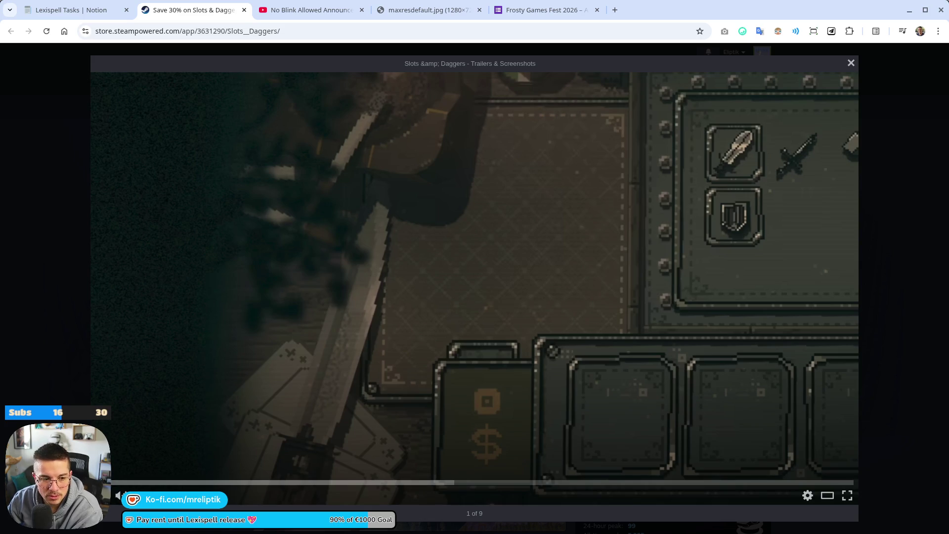
pyautogui.click(376, 344)
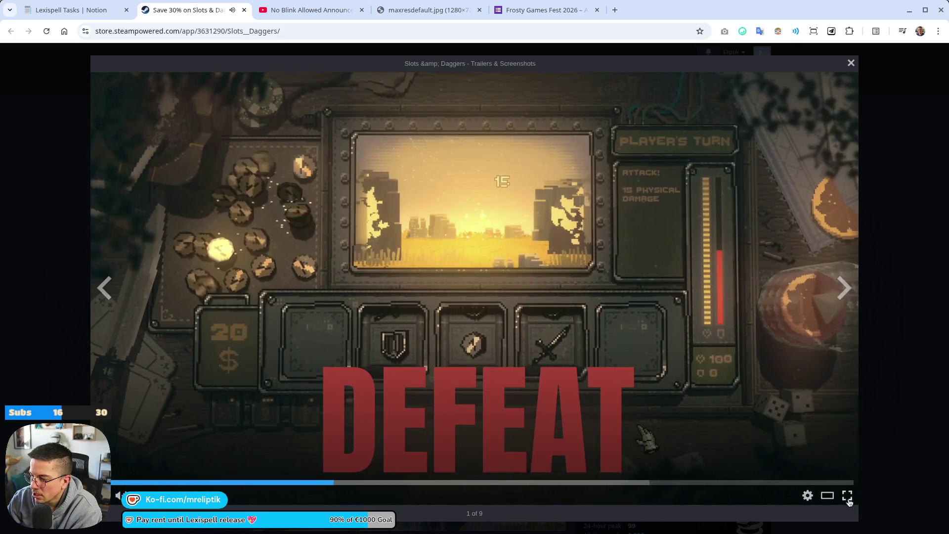
pyautogui.doubleClick(375, 218)
pyautogui.doubleClick(399, 238)
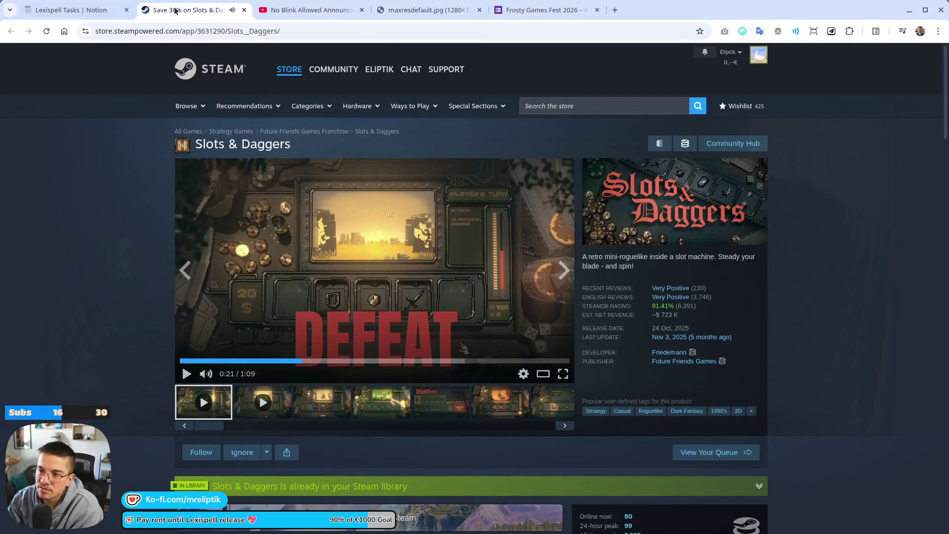
# - Close the Slots & Daggers Steam tab to return to the No Blink Allowed trailer
pyautogui.click(244, 10)
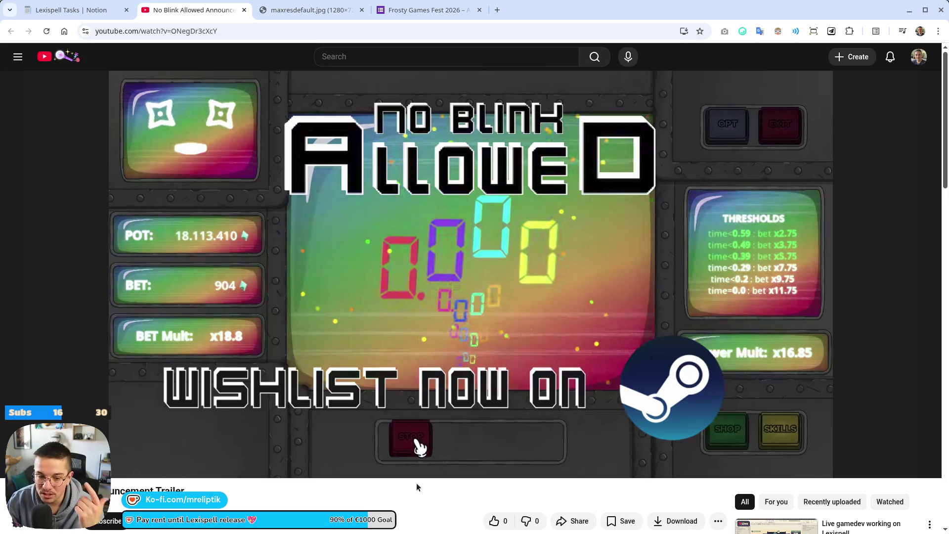
# - Play the trailer and pause it on the gameplay footage, then again on the title card
pyautogui.click(746, 402)
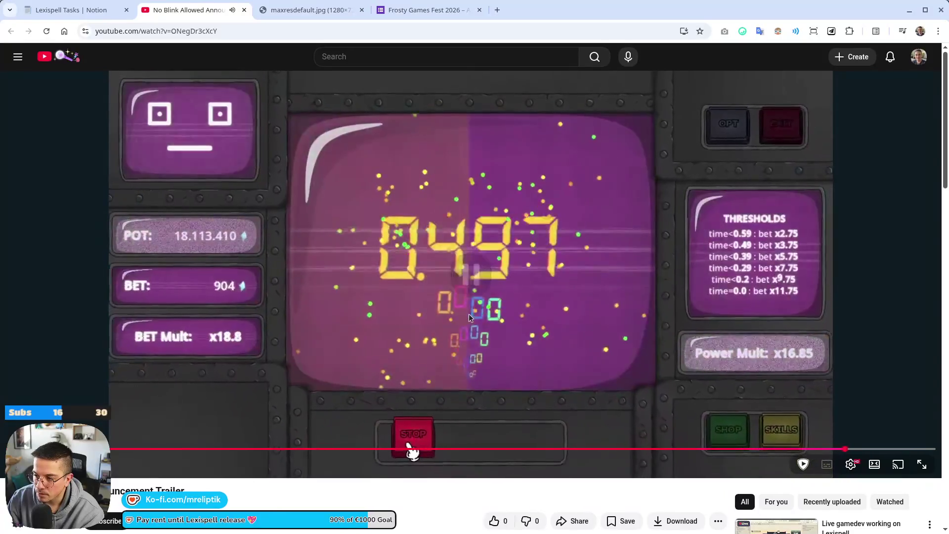
pyautogui.click(505, 321)
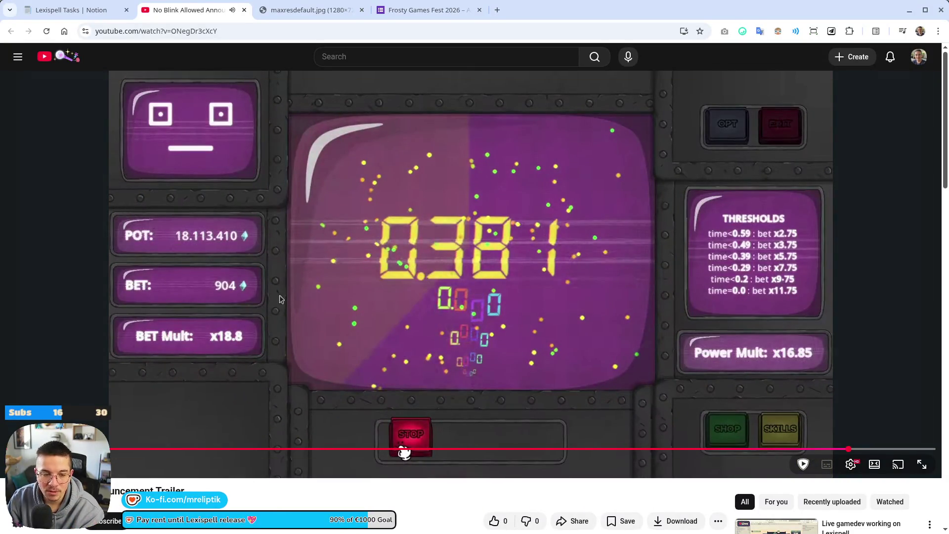
pyautogui.click(523, 314)
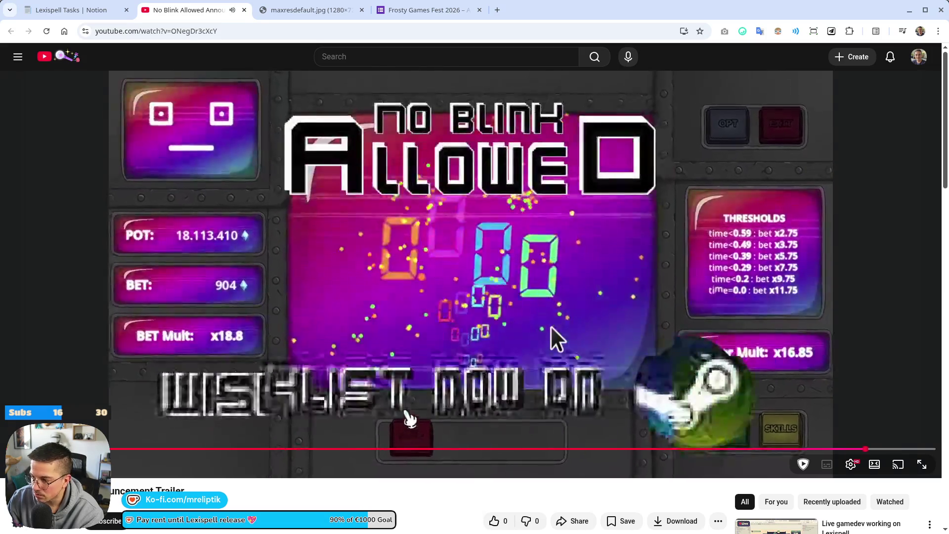
pyautogui.click(551, 326)
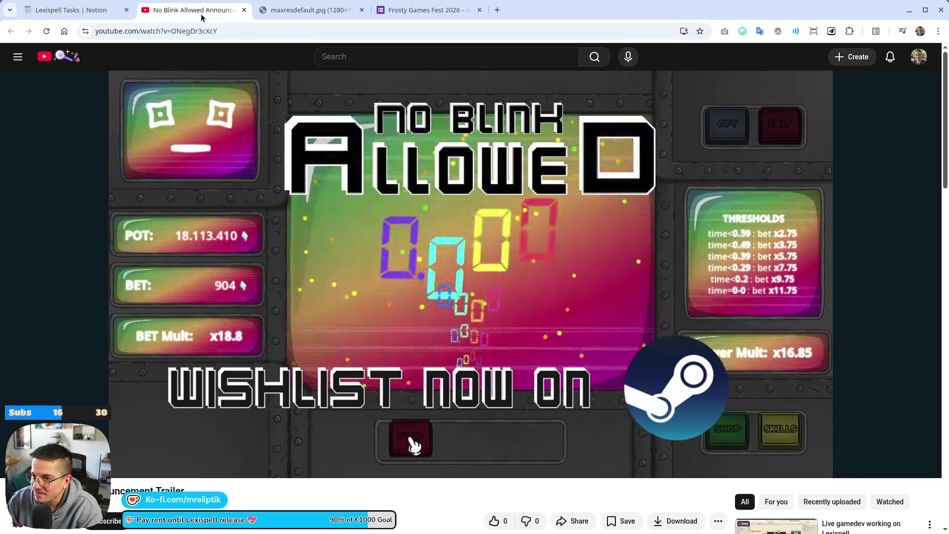
# - Play on to the QR code screen, pause there, and close the trailer tab
pyautogui.click(403, 338)
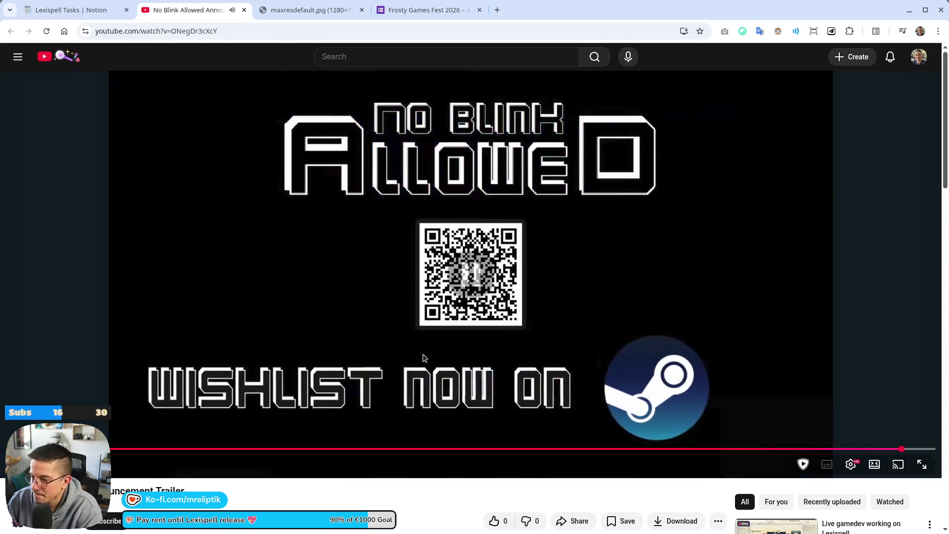
pyautogui.click(424, 357)
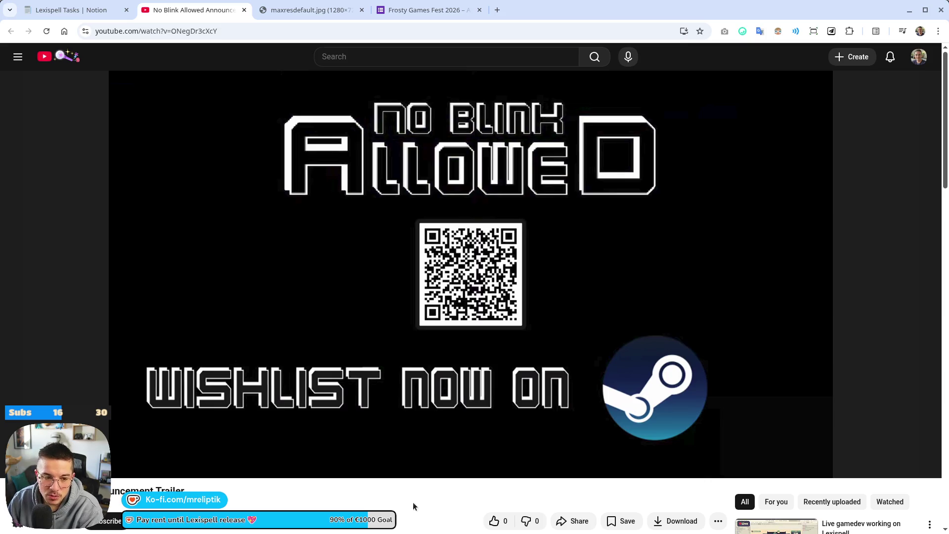
pyautogui.middleClick(217, 13)
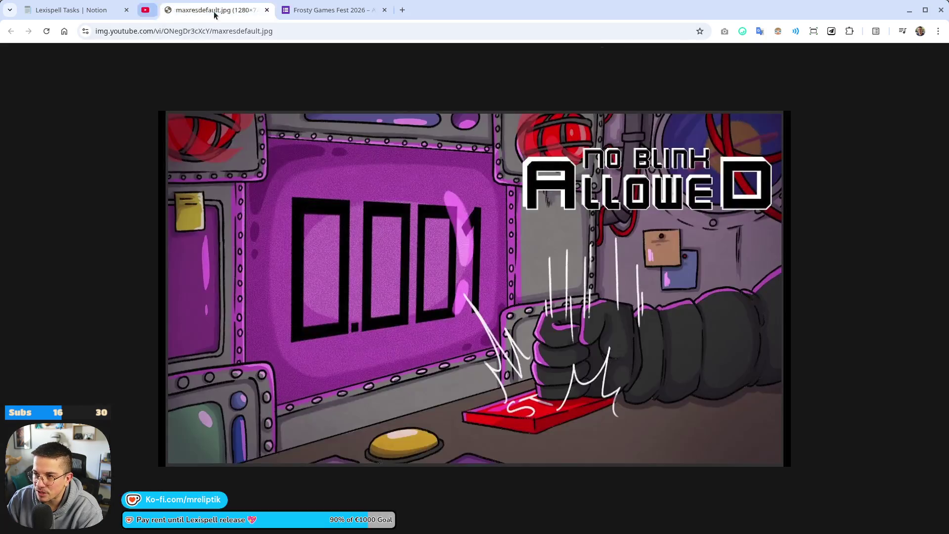
# - Close the thumbnail tab, detach the Frosty Games page into its own window, and close the yt-dlp terminal
pyautogui.middleClick(217, 14)
pyautogui.moveTo(218, 11)
pyautogui.mouseDown()
pyautogui.moveTo(737, 262)
pyautogui.moveTo(948, 262)
pyautogui.mouseUp()
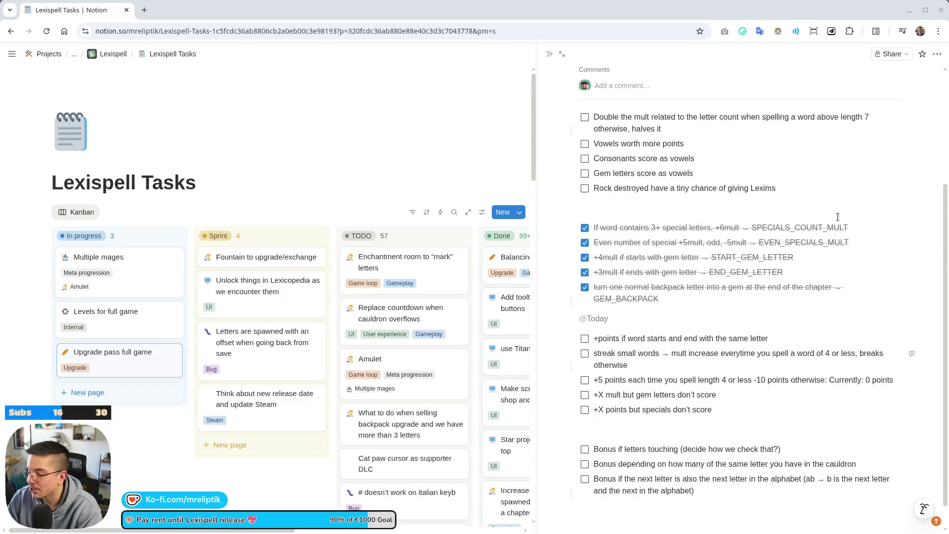
pyautogui.hotkey('alt', 'Tab')
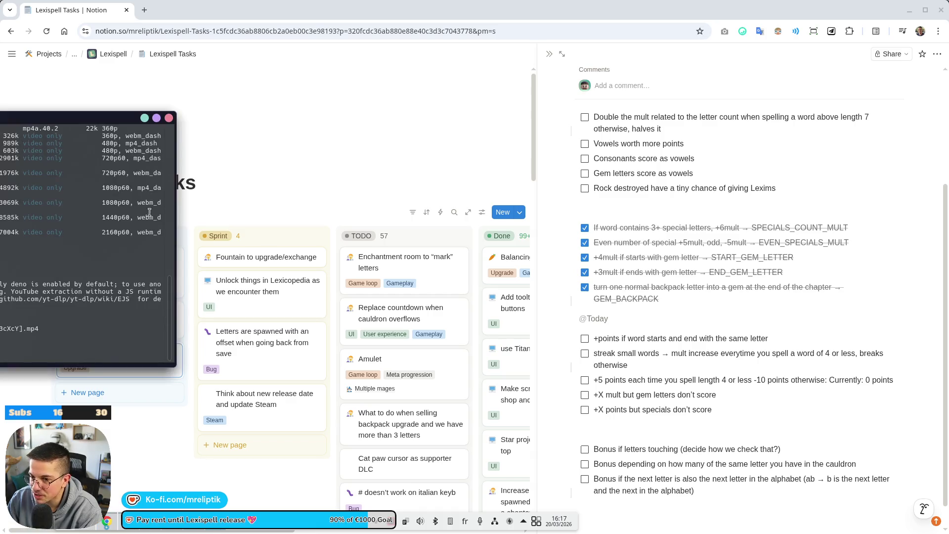
pyautogui.click(168, 117)
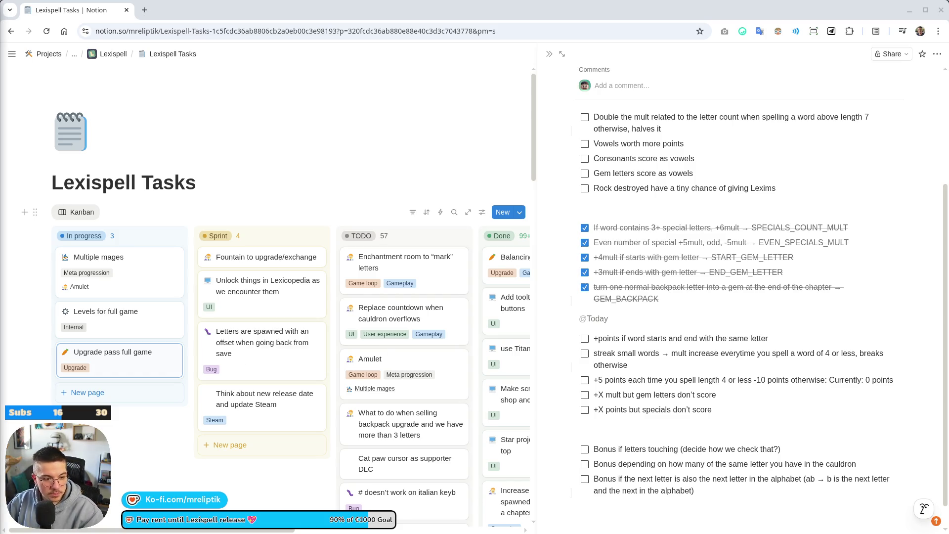
# - Lower the system volume twice and open the 'Fountain to upgrade/exchange' task card
pyautogui.press('XF86AudioLowerVolume')
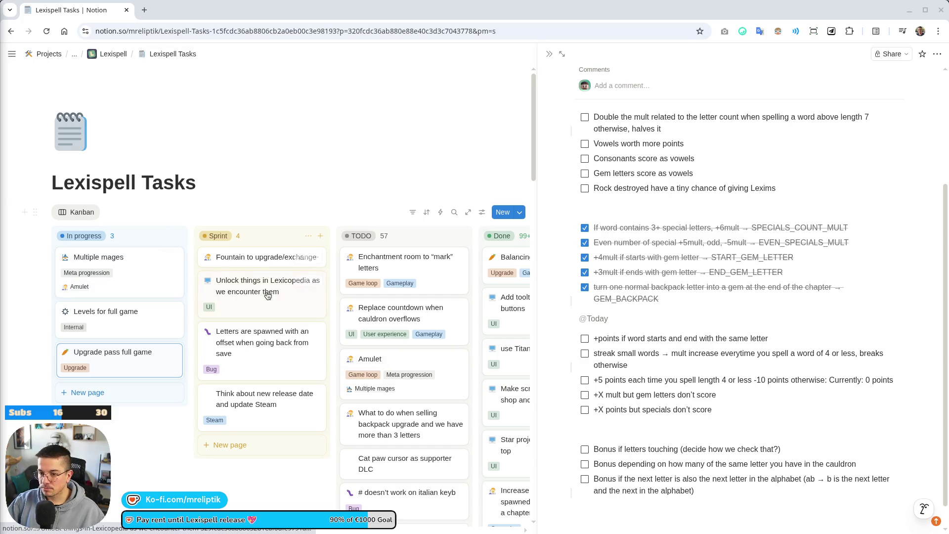
pyautogui.press('XF86AudioLowerVolume')
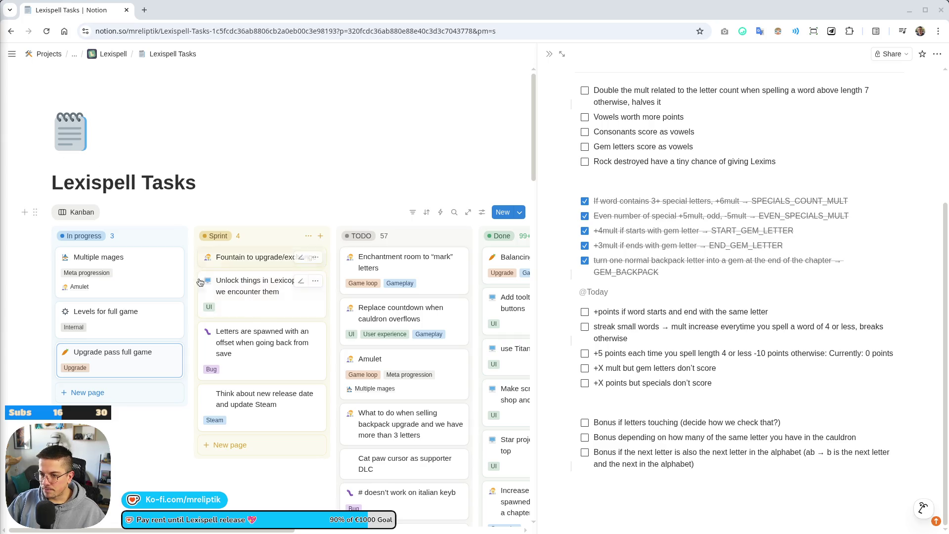
pyautogui.click(262, 256)
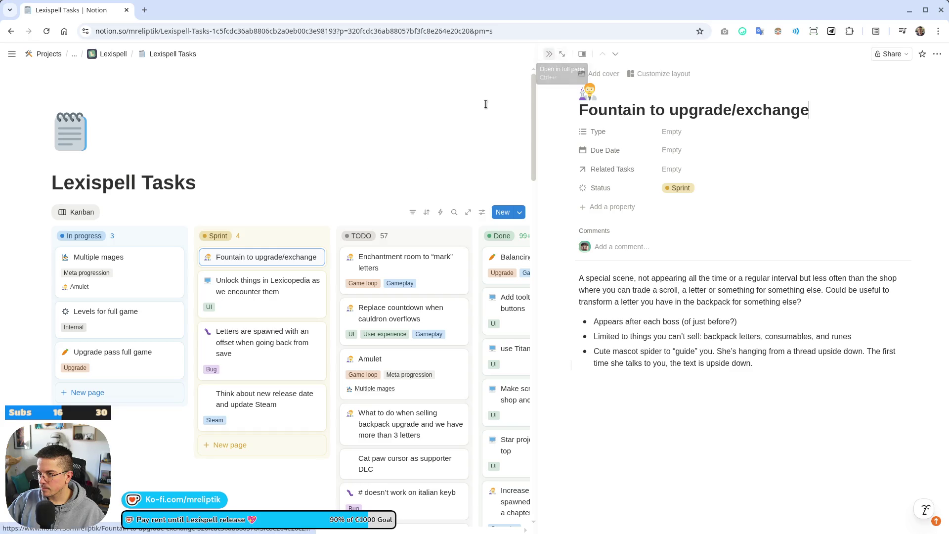
# - Move 'Fountain to upgrade/exchange' from Sprint to In progress, then start a new line below its description
pyautogui.moveTo(271, 257)
pyautogui.mouseDown()
pyautogui.moveTo(139, 239)
pyautogui.moveTo(139, 250)
pyautogui.mouseUp()
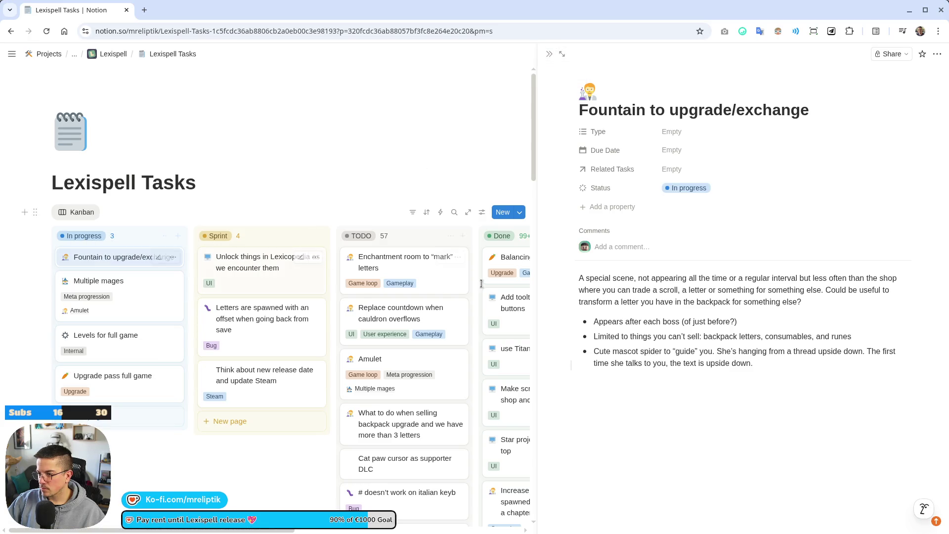
pyautogui.click(667, 400)
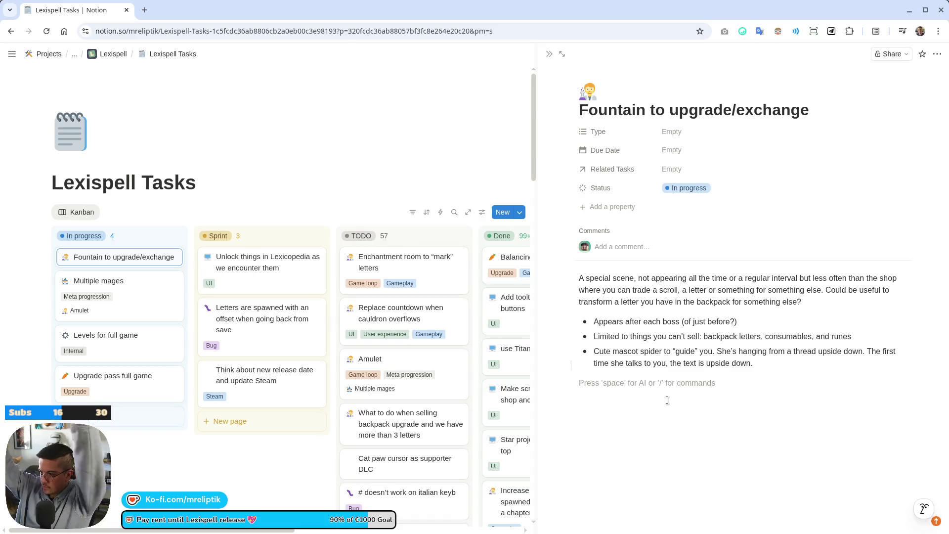
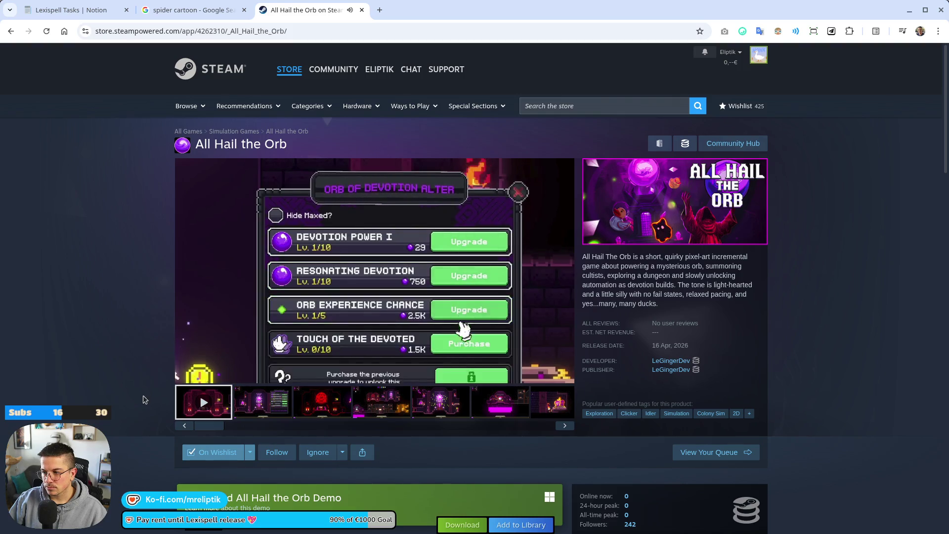
# - Pause the embedded All Hail the Orb trailer, enlarge it, then close the enlarged viewer
pyautogui.click(382, 285)
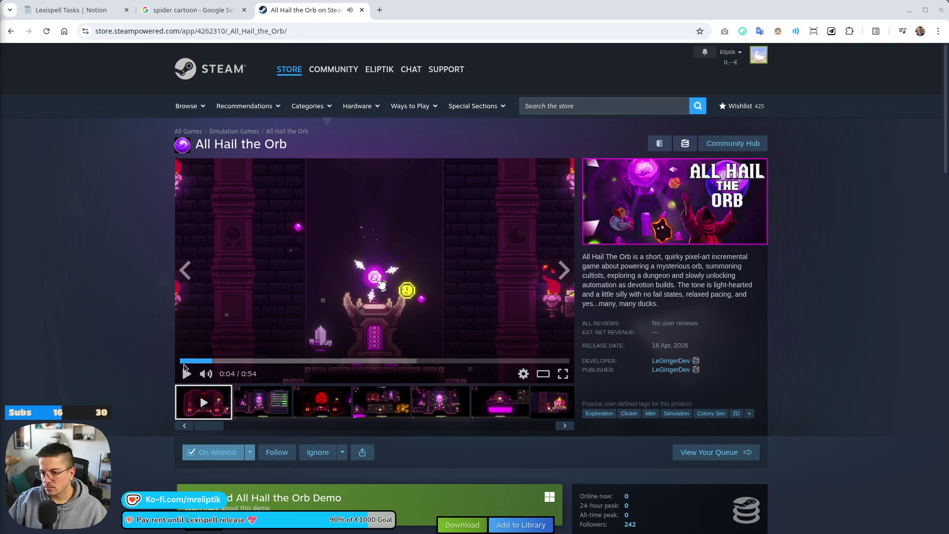
pyautogui.click(185, 363)
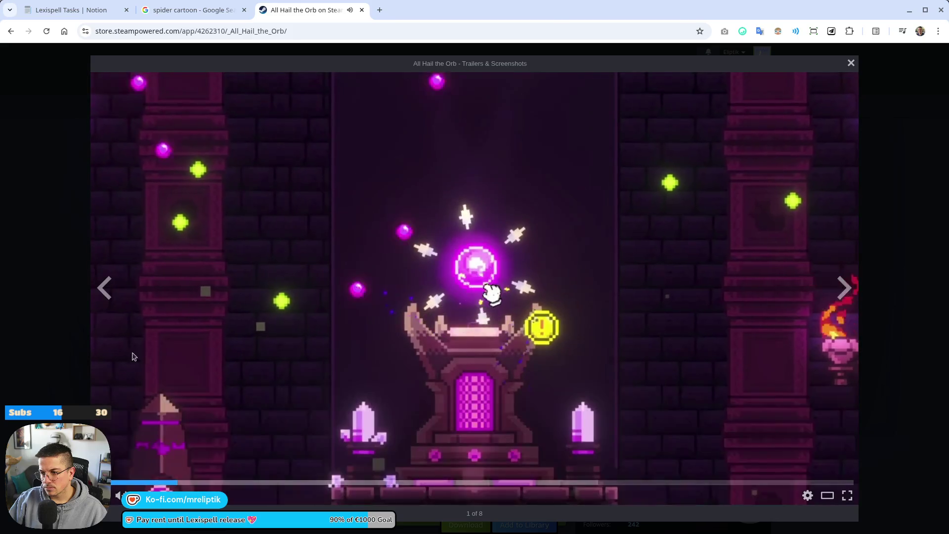
pyautogui.click(34, 378)
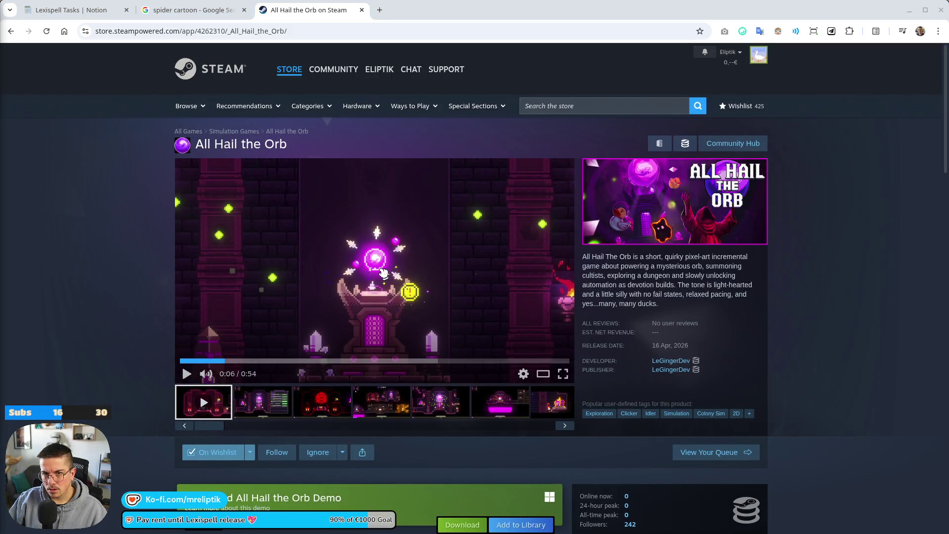
# - Play the trailer past 0:16, then bring it up in the Trailers & Screenshots viewer
pyautogui.click(187, 381)
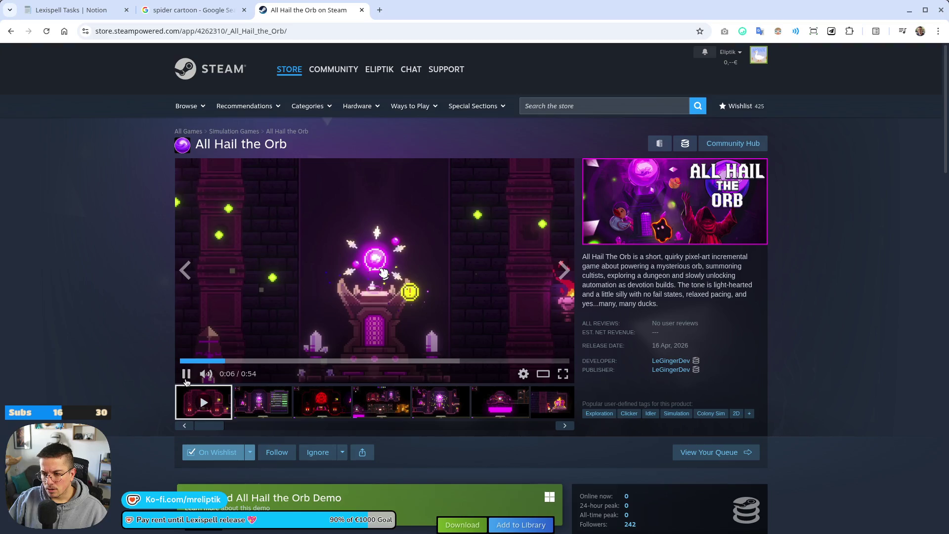
pyautogui.click(187, 375)
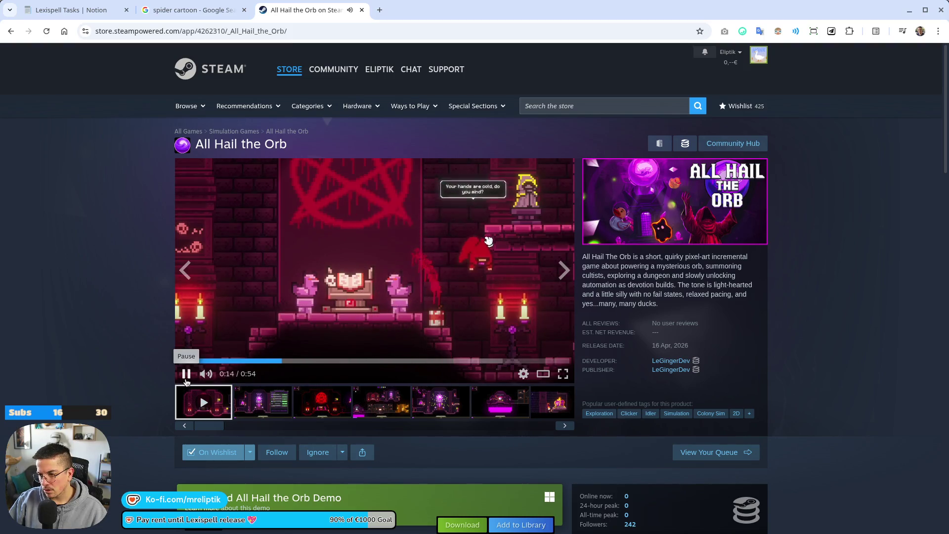
pyautogui.click(186, 374)
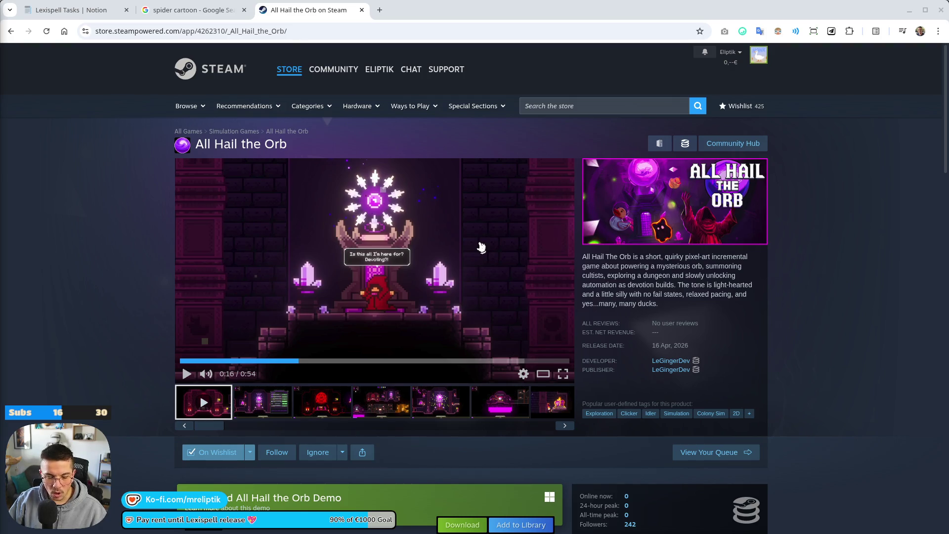
pyautogui.click(187, 374)
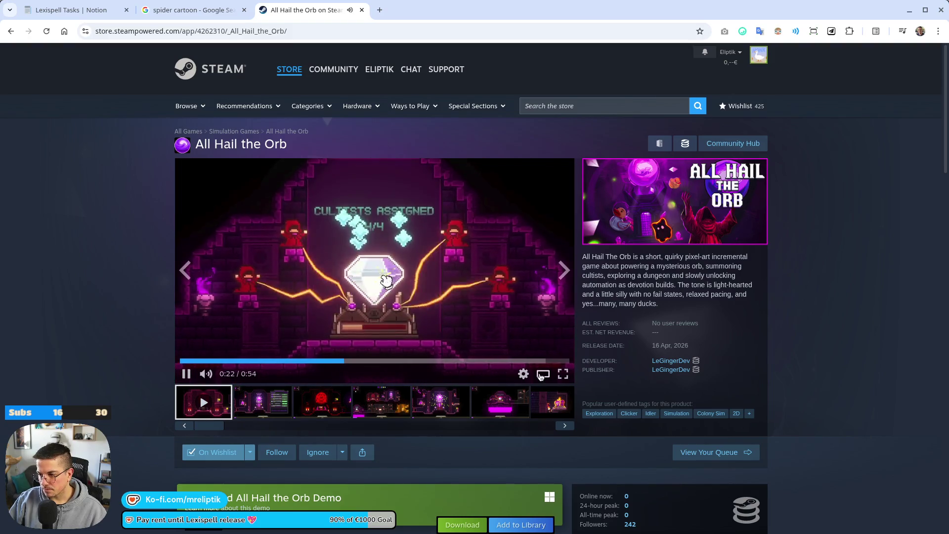
pyautogui.click(542, 375)
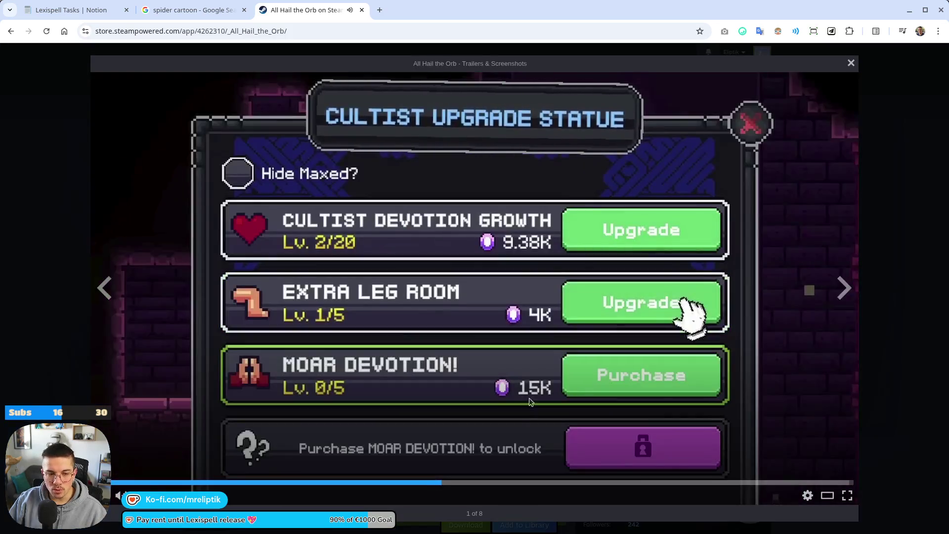
# - Close the Trailers & Screenshots overlay with its top-right X, back to the All Hail the Orb page
pyautogui.scroll(-3, 206, 390)
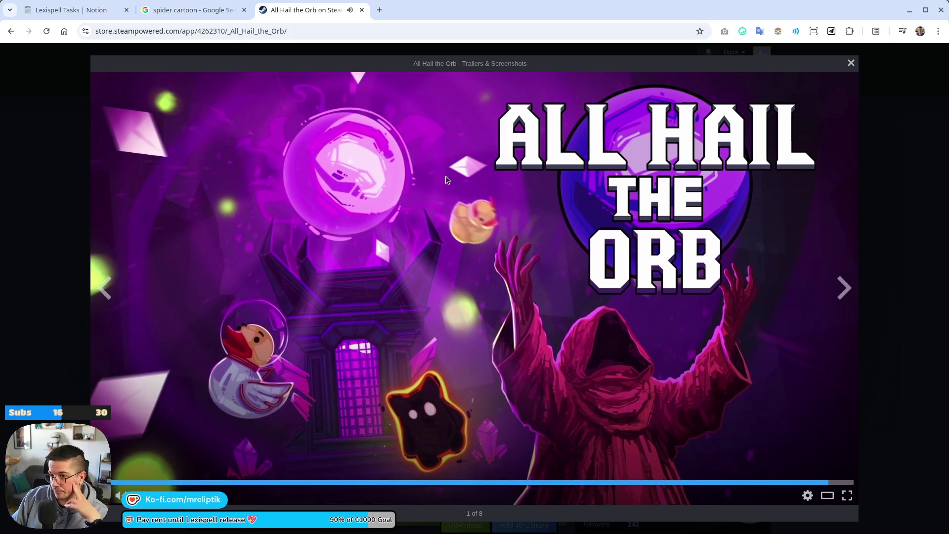
pyautogui.click(852, 64)
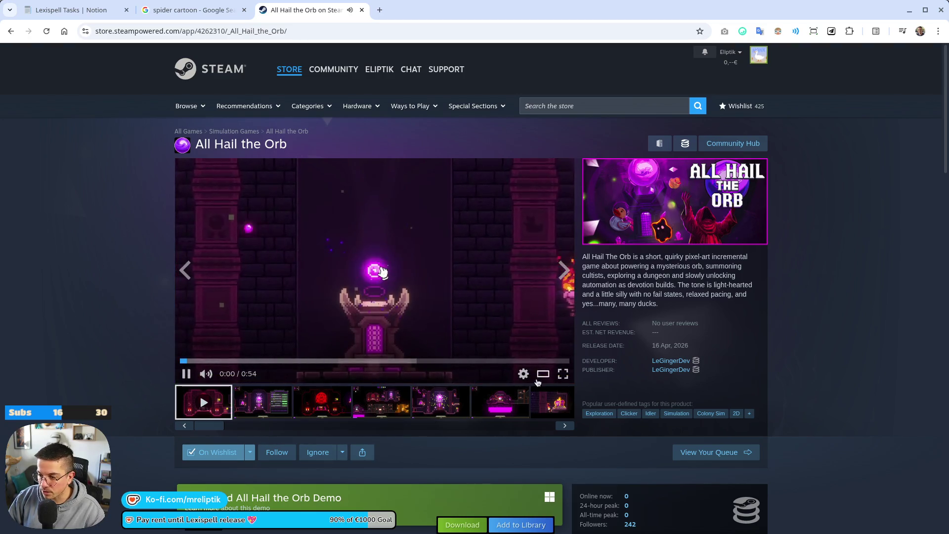
# - Reopen the 0:54 All Hail the Orb trailer in theater mode
pyautogui.click(202, 399)
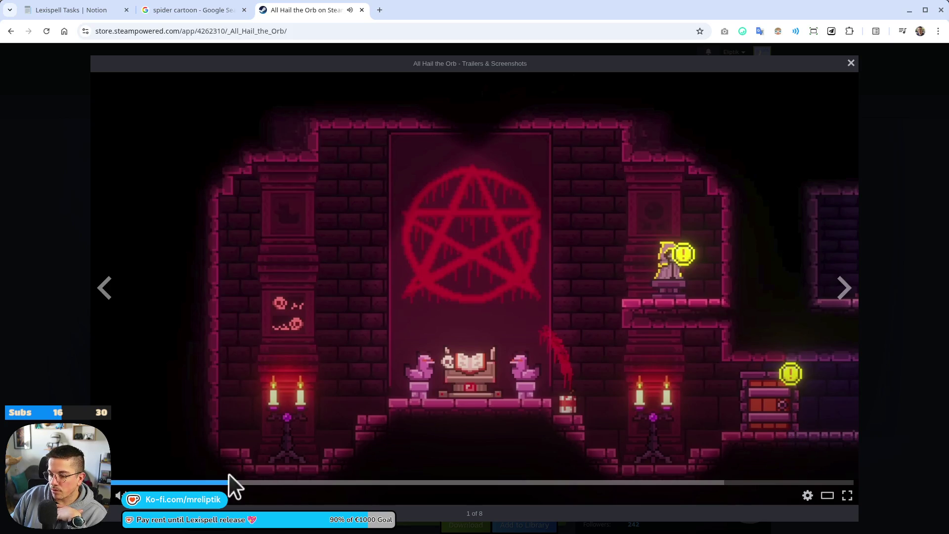
# - Rewind to the orb altar close-up, play through, pause, then jump to the wide level scene
pyautogui.click(197, 483)
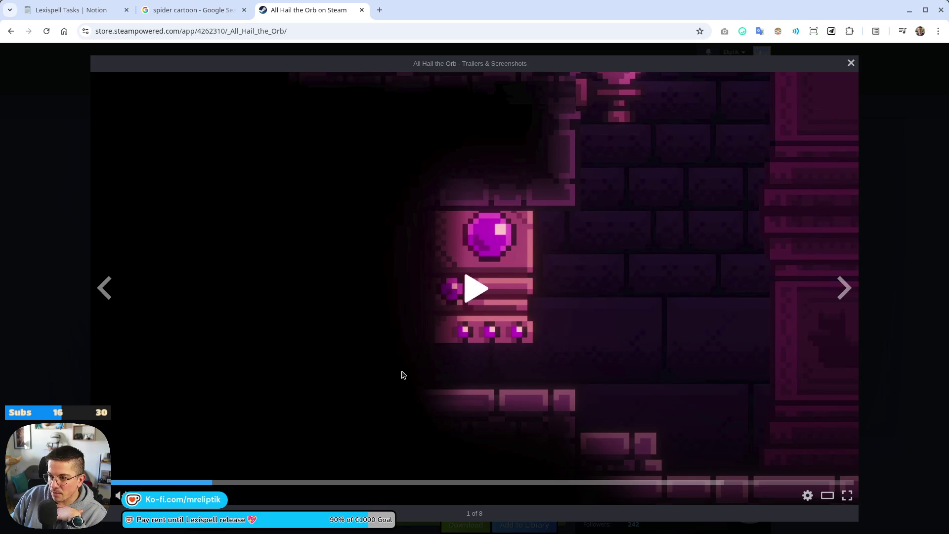
pyautogui.click(382, 391)
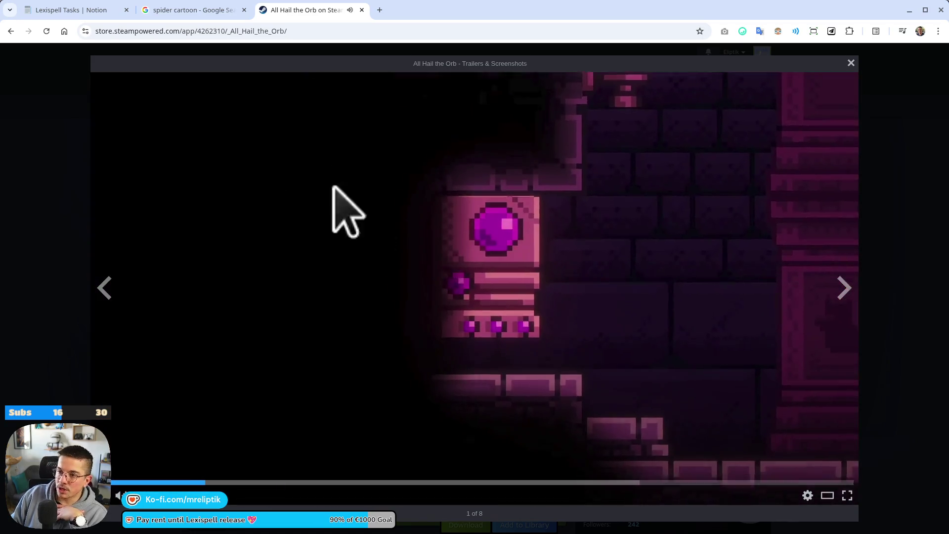
pyautogui.click(650, 431)
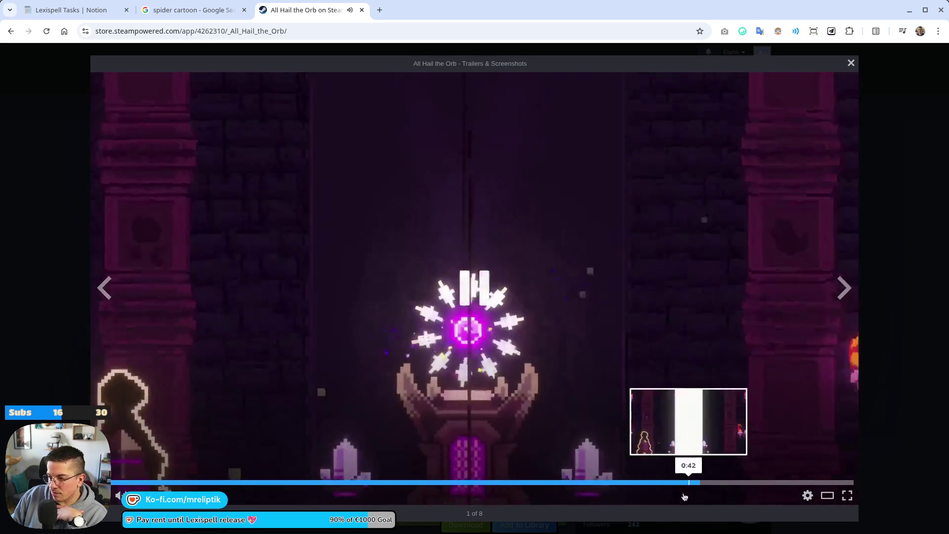
pyautogui.click(640, 484)
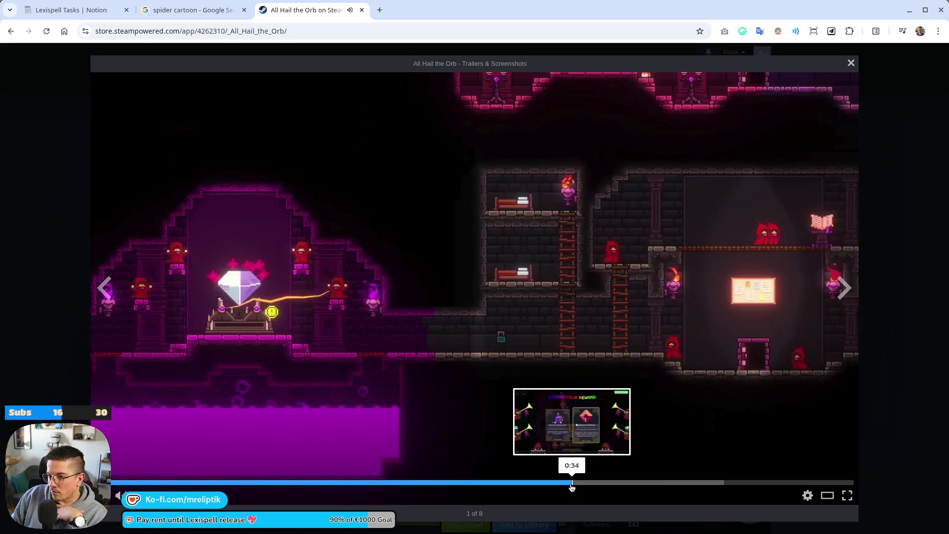
# - Seek back past the chest close-up to the title art, then skip into gameplay
pyautogui.click(576, 483)
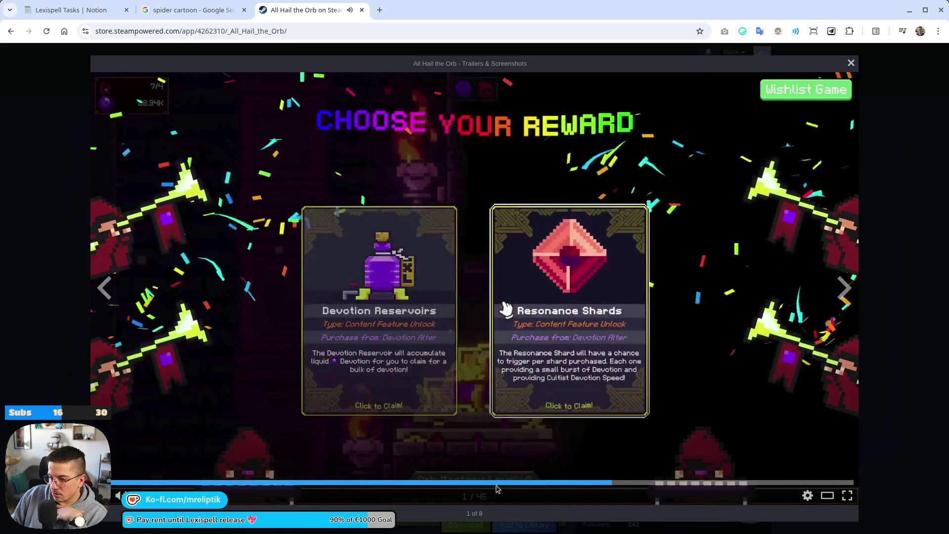
pyautogui.click(497, 486)
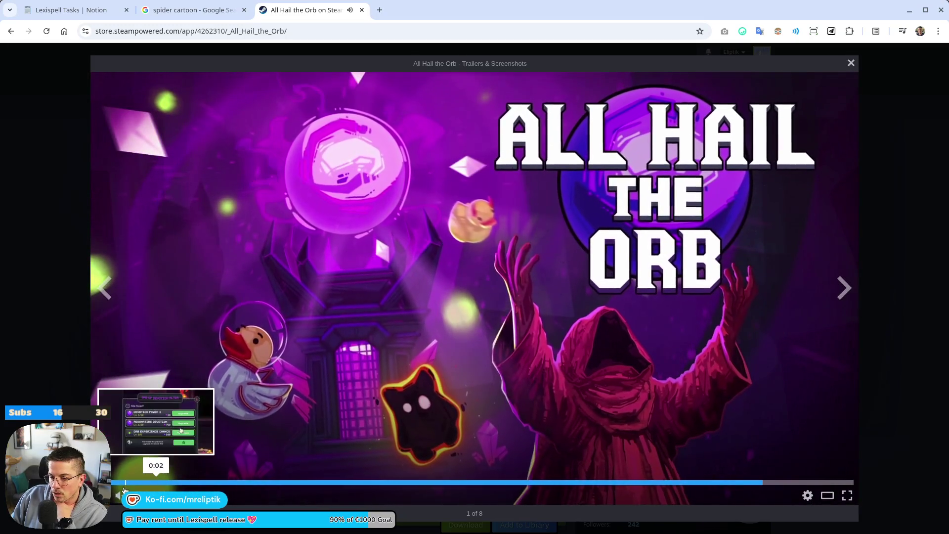
pyautogui.click(138, 488)
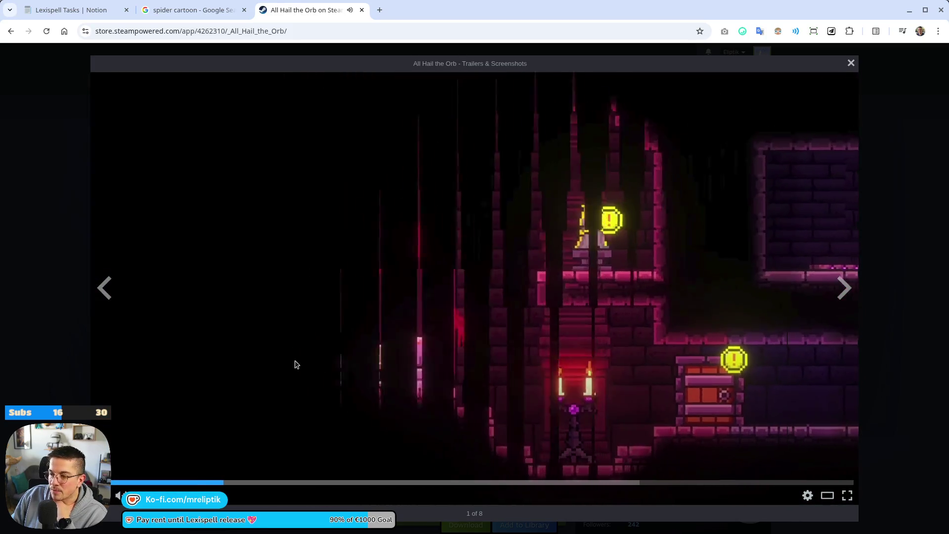
# - Pause mid-scene, restart the trailer from the beginning, then jump to 0:18
pyautogui.click(297, 364)
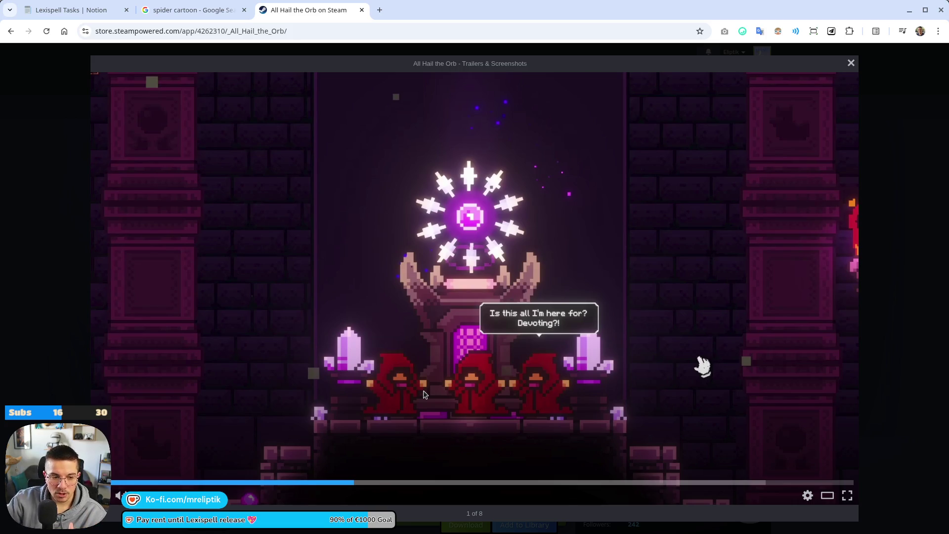
pyautogui.click(112, 483)
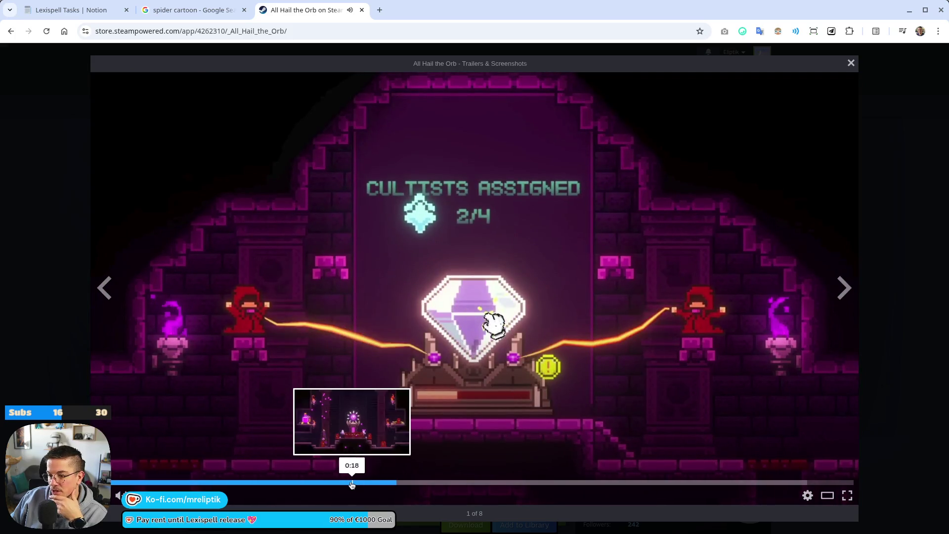
pyautogui.click(352, 483)
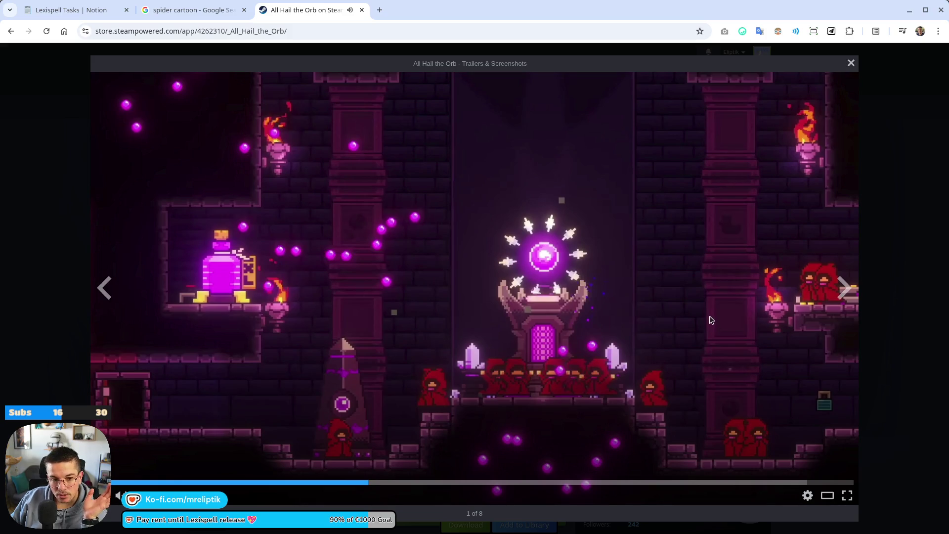
# - Jump to the 0:15 throne scene, seek back to the gumball-machine scene, then close the enlarged view
pyautogui.click(312, 488)
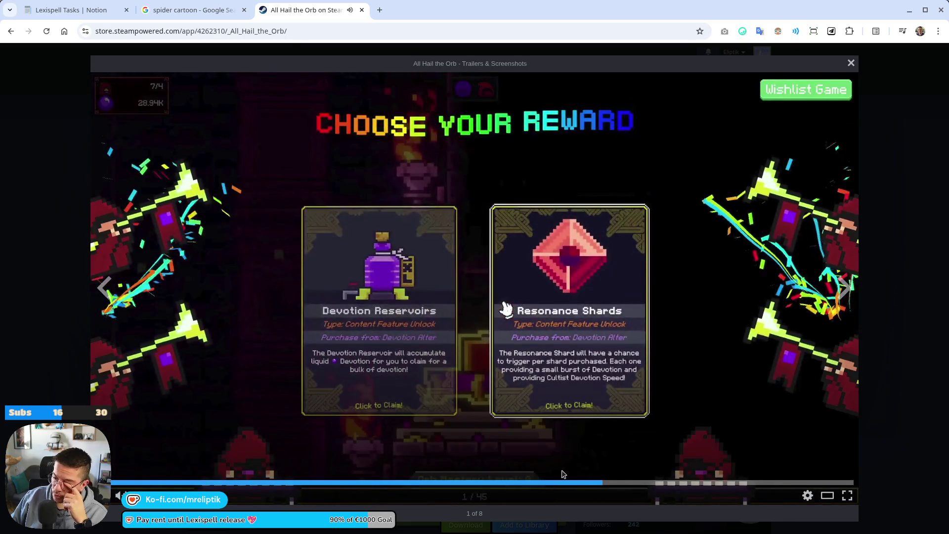
pyautogui.click(562, 482)
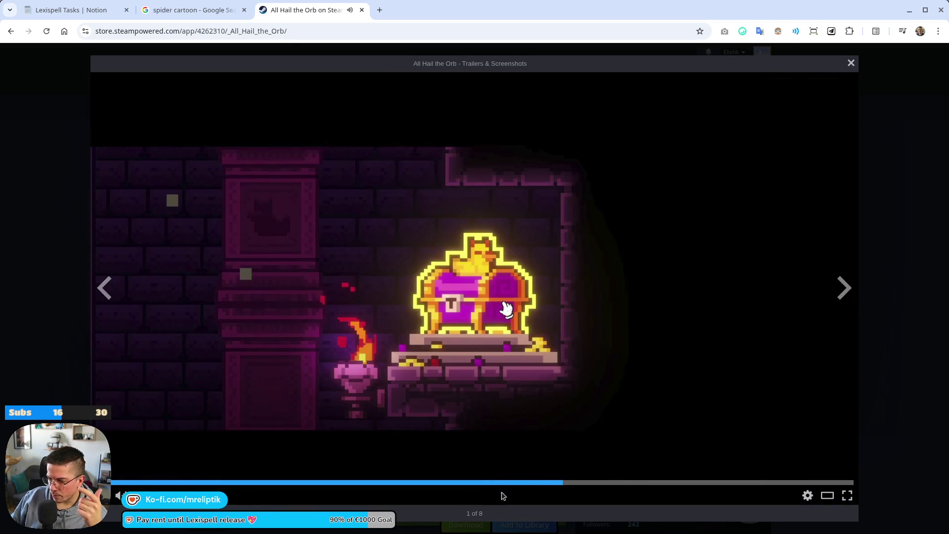
pyautogui.click(514, 482)
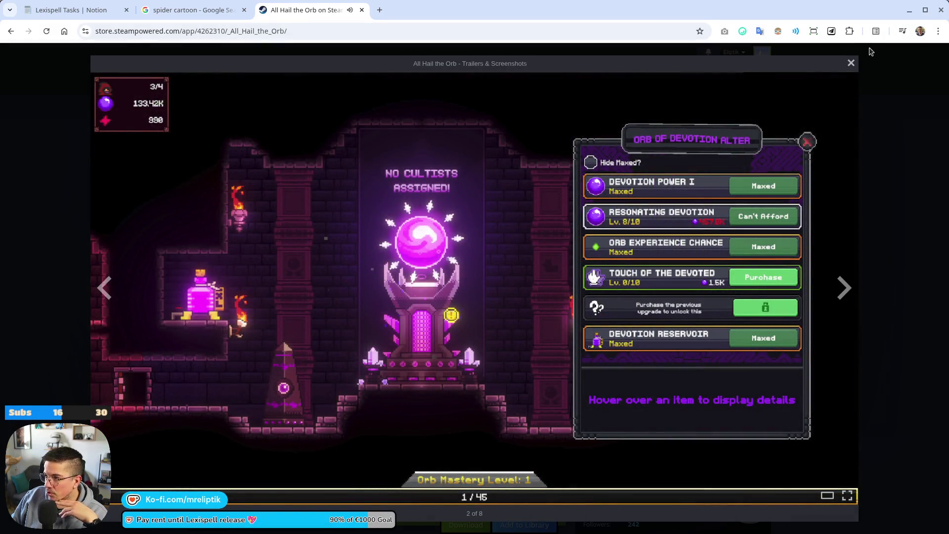
pyautogui.click(850, 64)
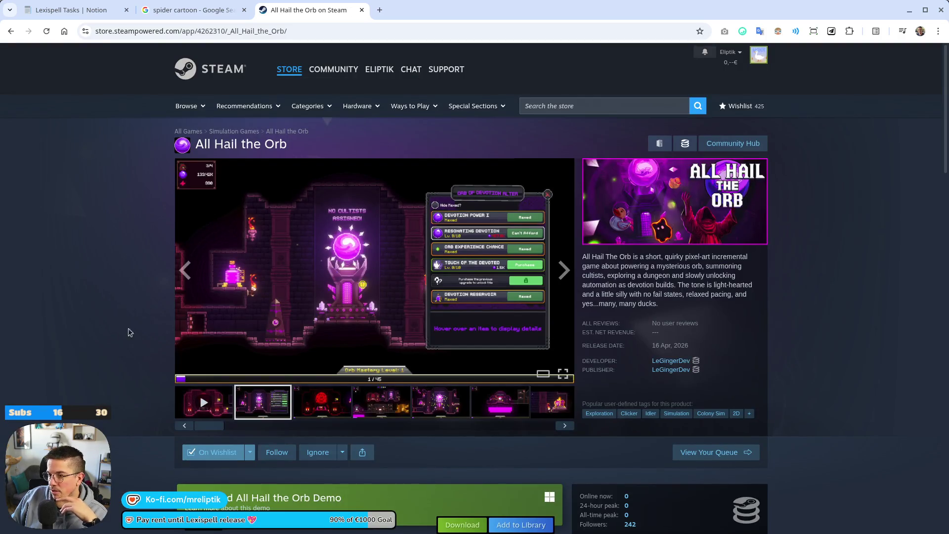
pyautogui.click(213, 412)
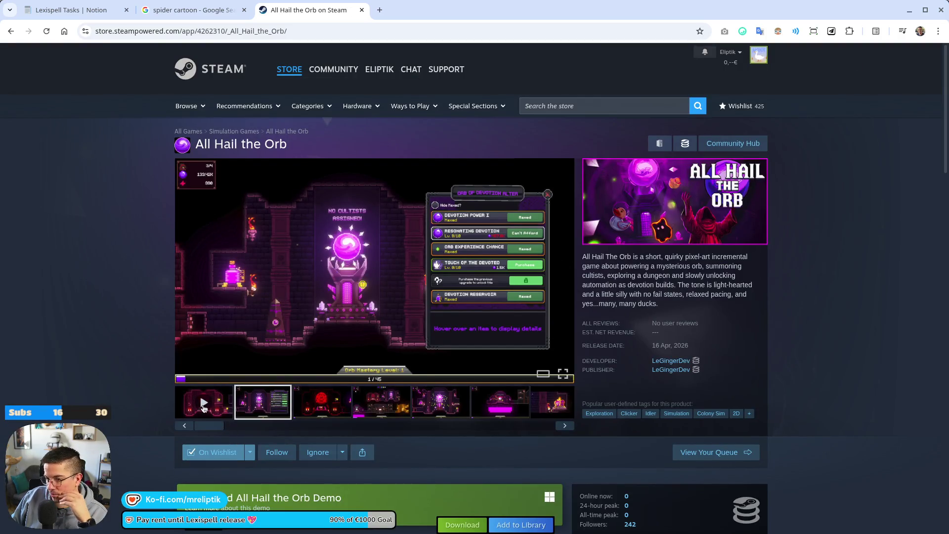
pyautogui.click(278, 361)
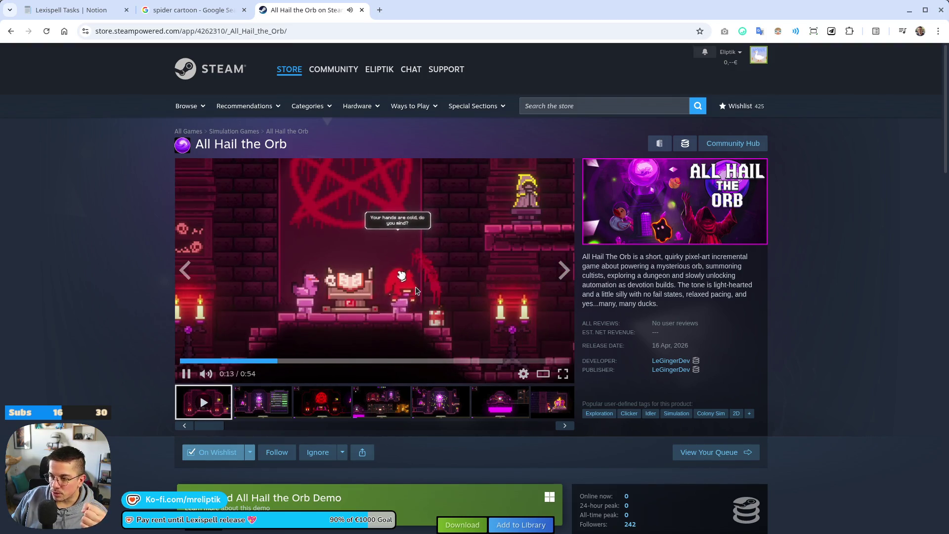
pyautogui.click(435, 298)
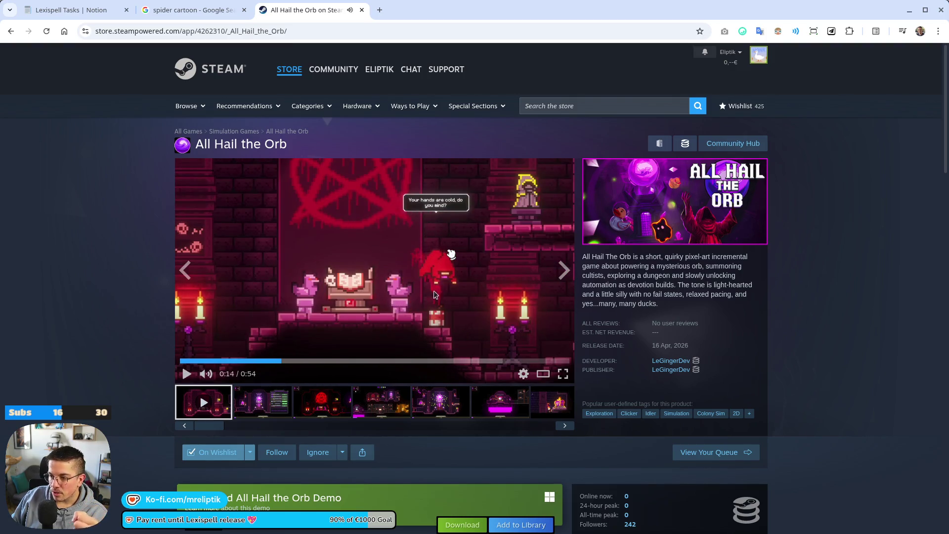
pyautogui.click(358, 306)
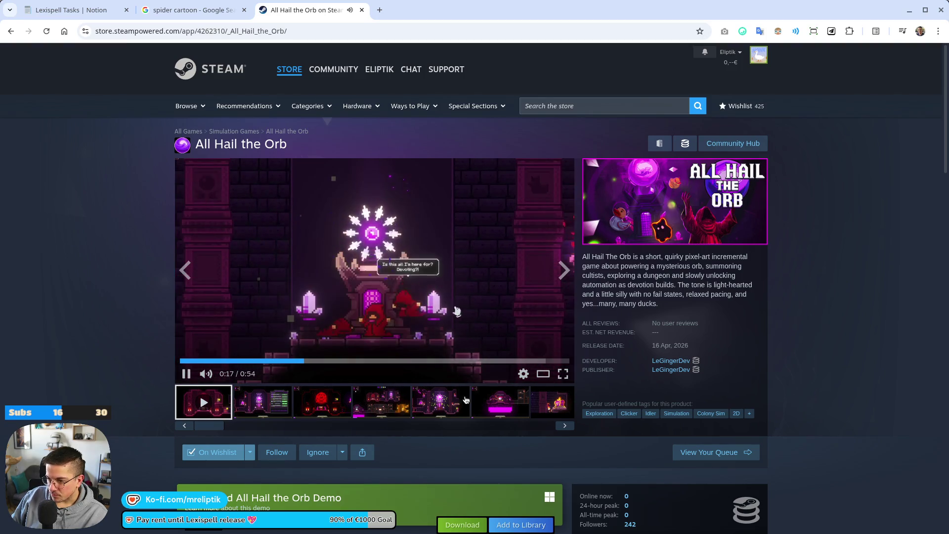
pyautogui.click(425, 332)
# - Open the trailer full-window, play it to the duck reward scenes, then close the view
pyautogui.click(425, 333)
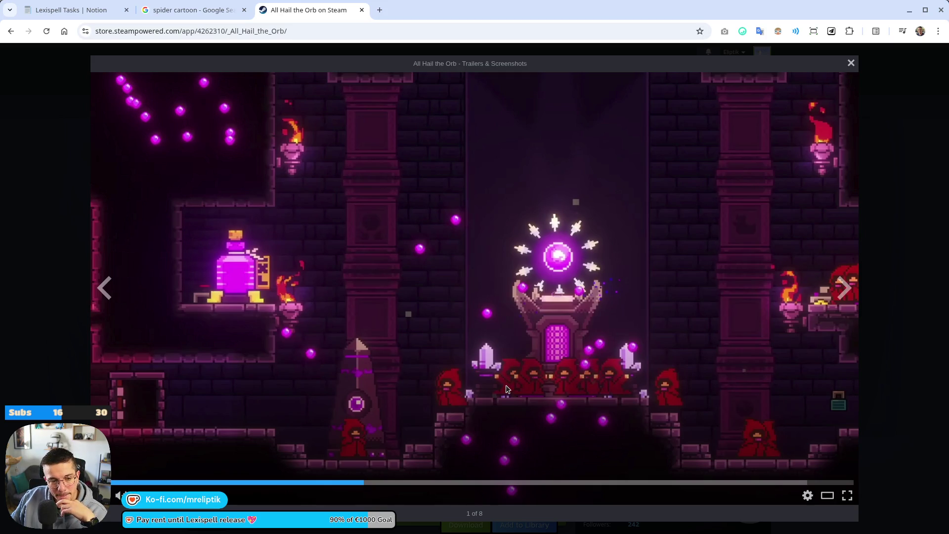
pyautogui.click(510, 388)
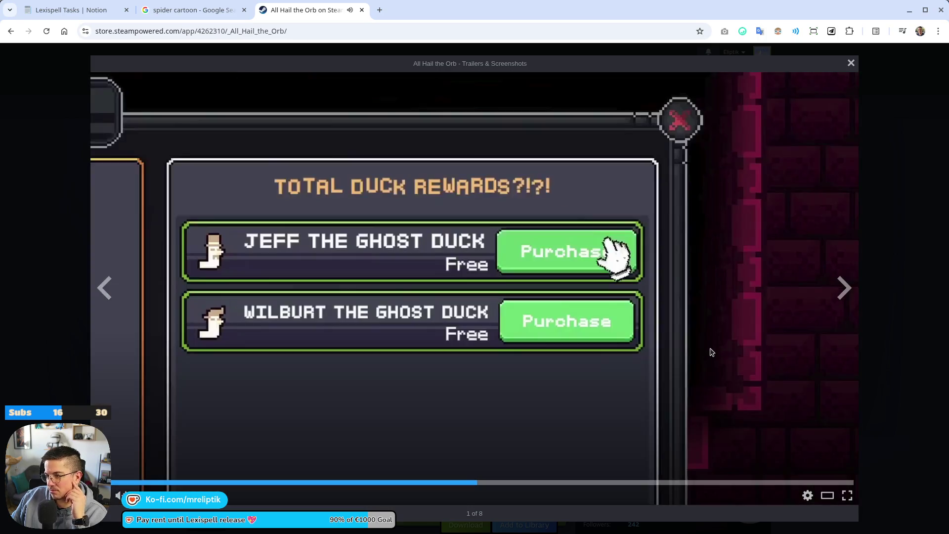
pyautogui.click(727, 378)
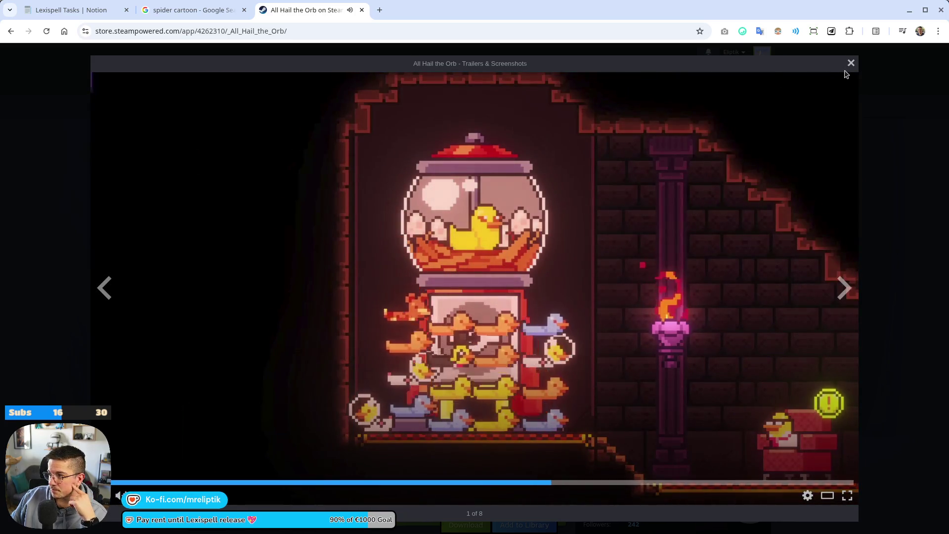
pyautogui.click(850, 64)
# - Pause the trailer on the store page, reopen it full-window, and pause it there
pyautogui.scroll(-8, 198, 257)
pyautogui.scroll(8, 203, 248)
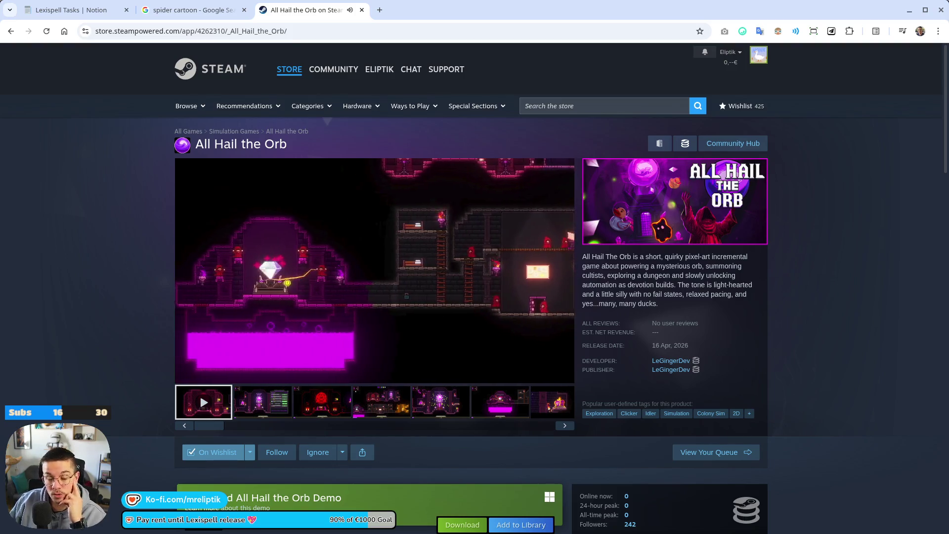
pyautogui.click(187, 374)
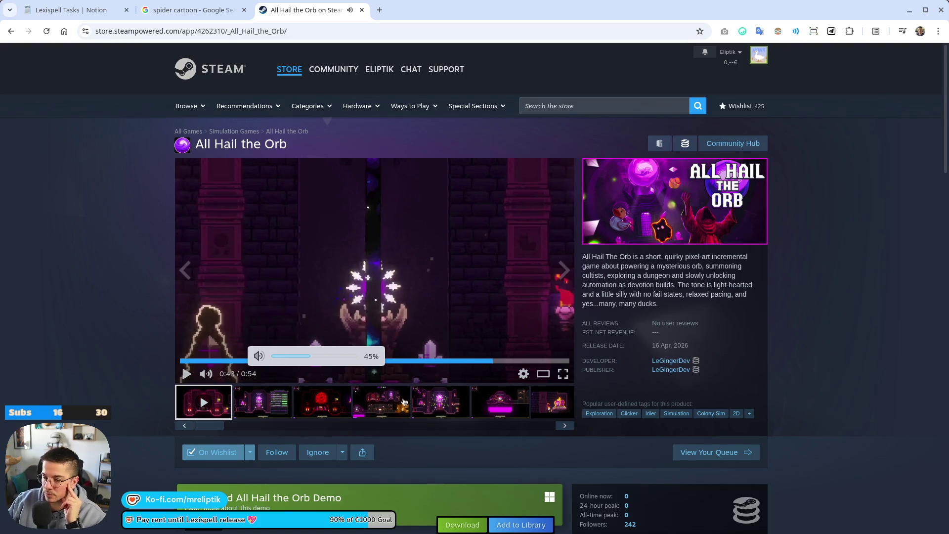
pyautogui.click(284, 350)
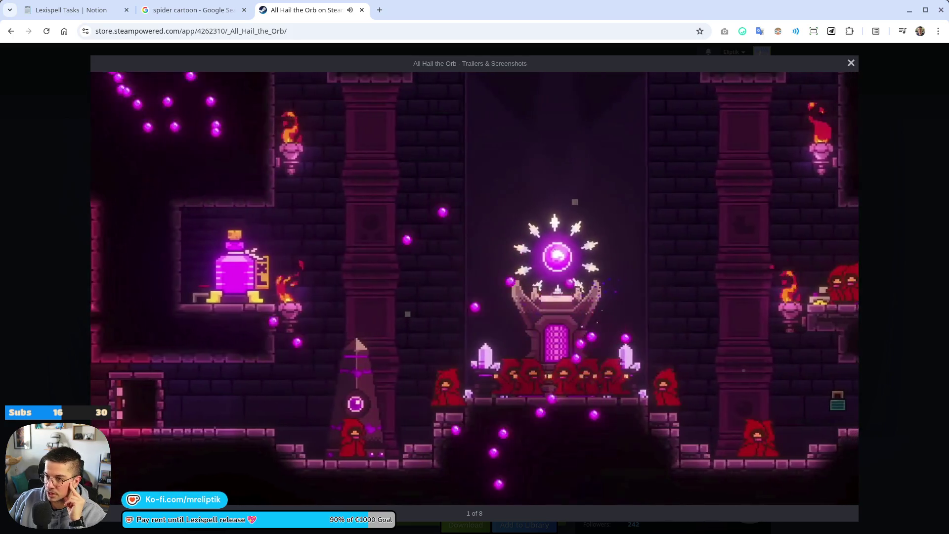
pyautogui.click(581, 327)
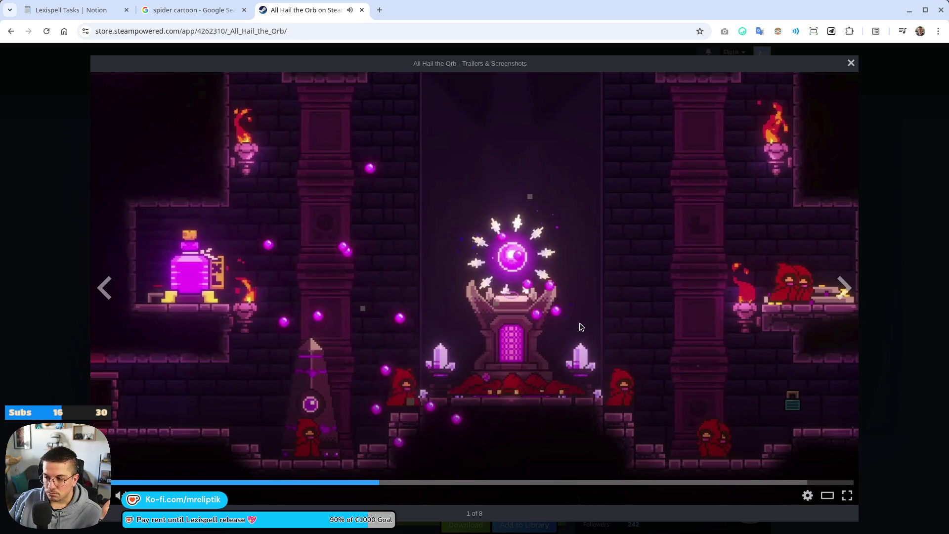
# - Resume the trailer and drag the seek bar to about 0:20, the Cultists Assigned scene
pyautogui.click(581, 327)
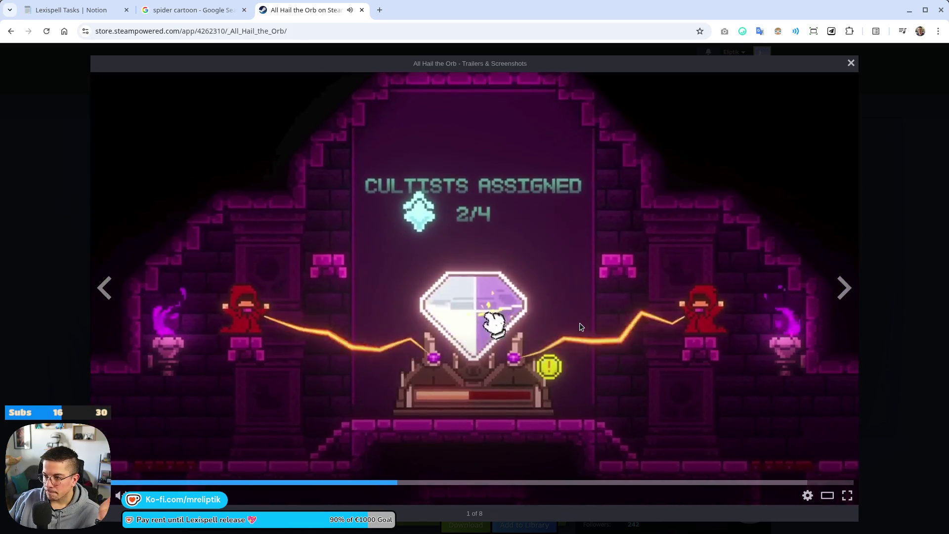
pyautogui.moveTo(348, 480)
pyautogui.mouseDown()
pyautogui.moveTo(339, 481)
pyautogui.moveTo(376, 485)
pyautogui.mouseUp()
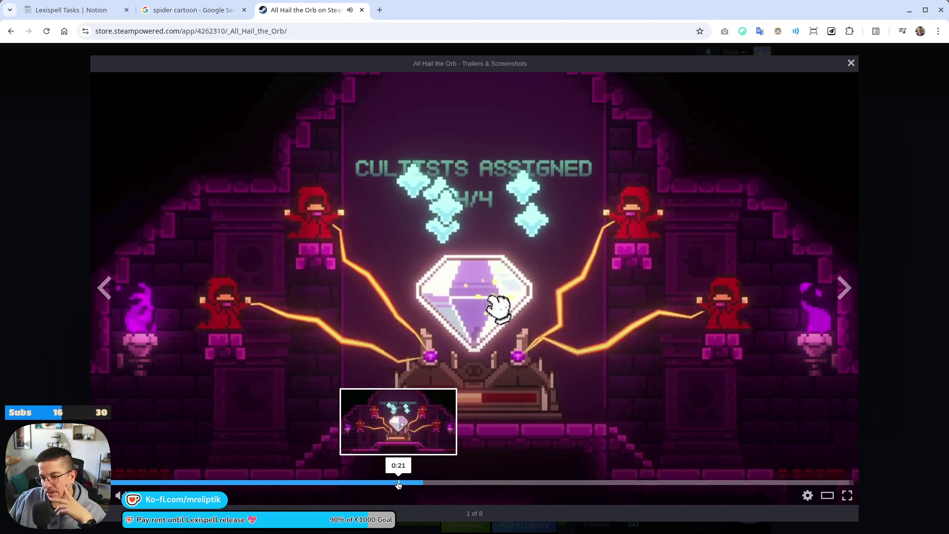
# - Review the trailer's gumball machine and Cultist Upgrade Statue scenes along the seek bar
pyautogui.click(399, 483)
pyautogui.click(356, 484)
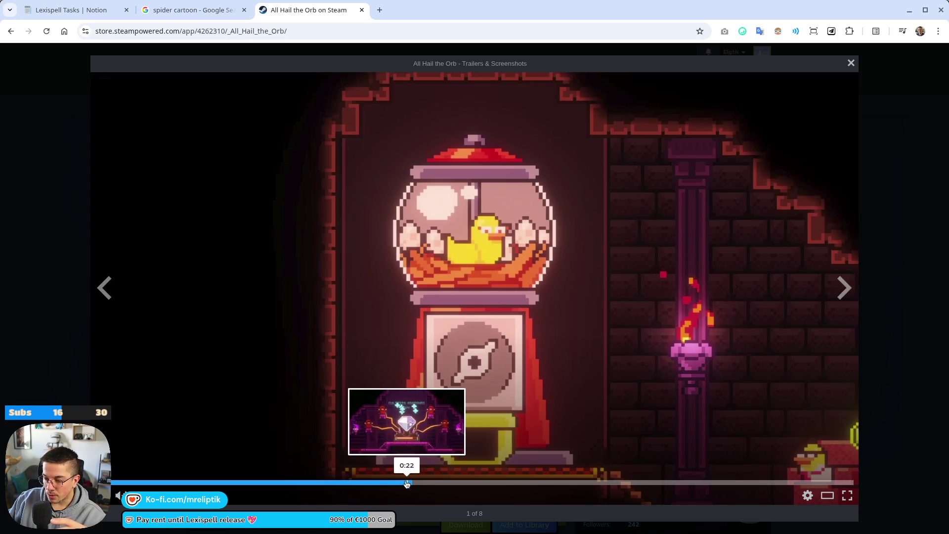
pyautogui.click(408, 482)
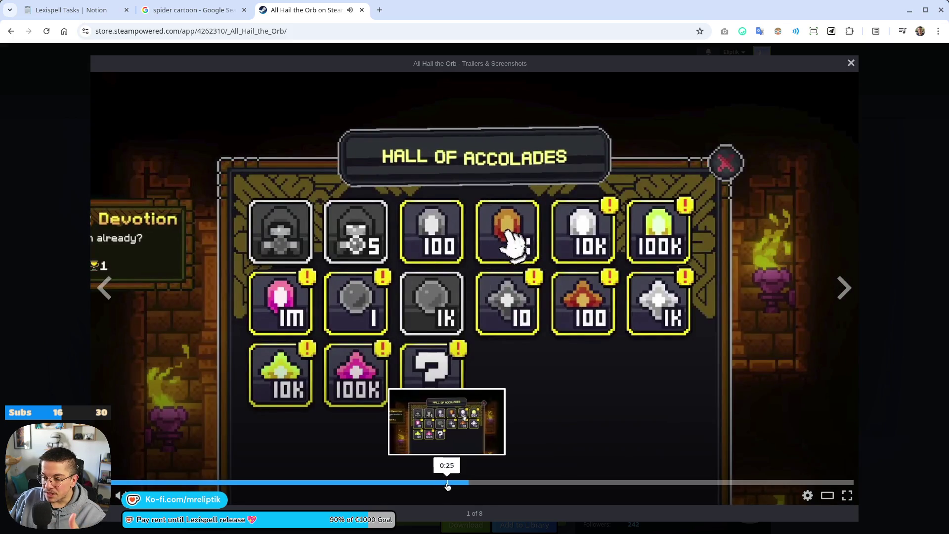
pyautogui.click(447, 483)
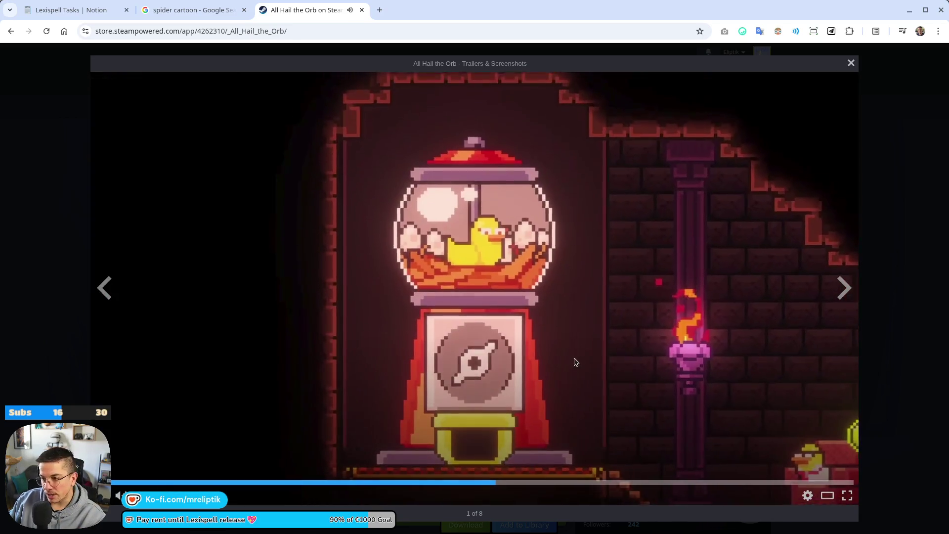
pyautogui.click(470, 253)
pyautogui.click(490, 280)
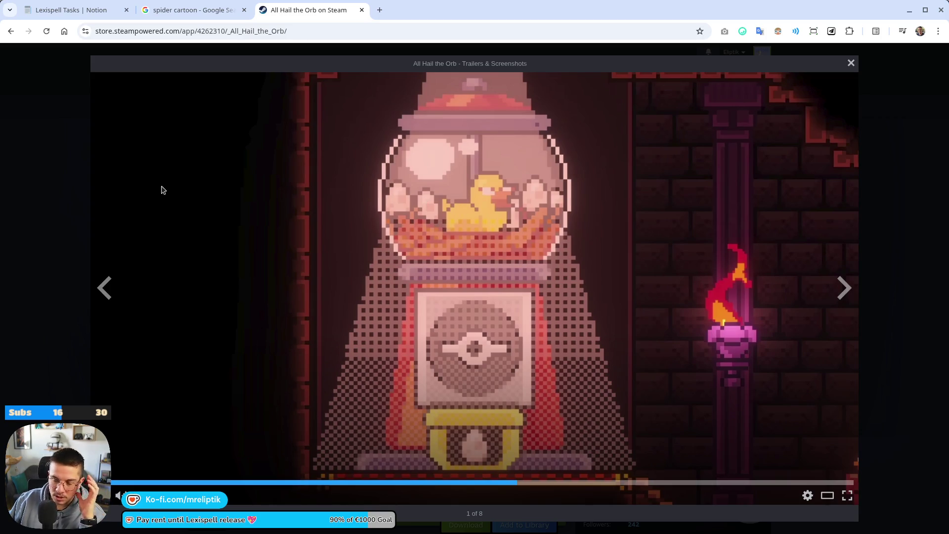
# - Exit the full-window view, leave the trailer paused at 0:18, and go to spider cartoon results
pyautogui.click(851, 63)
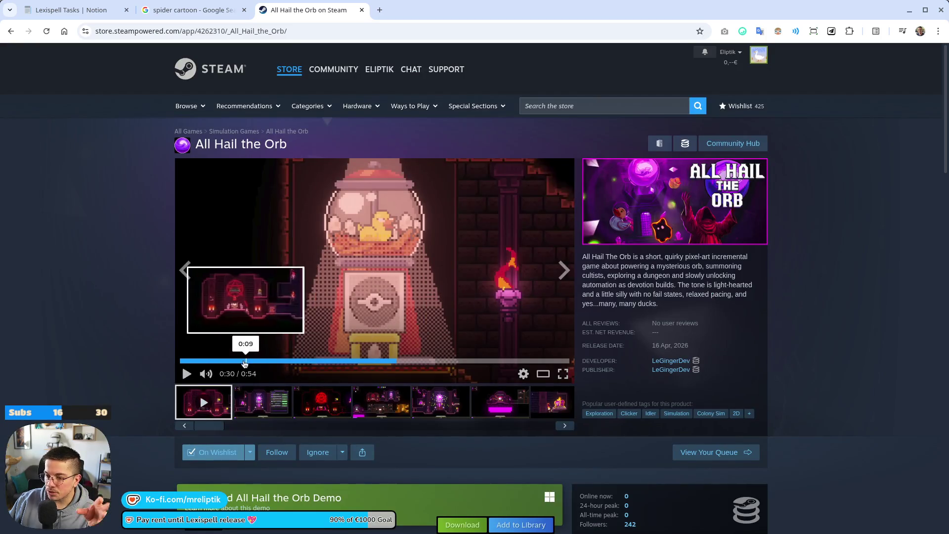
pyautogui.click(308, 360)
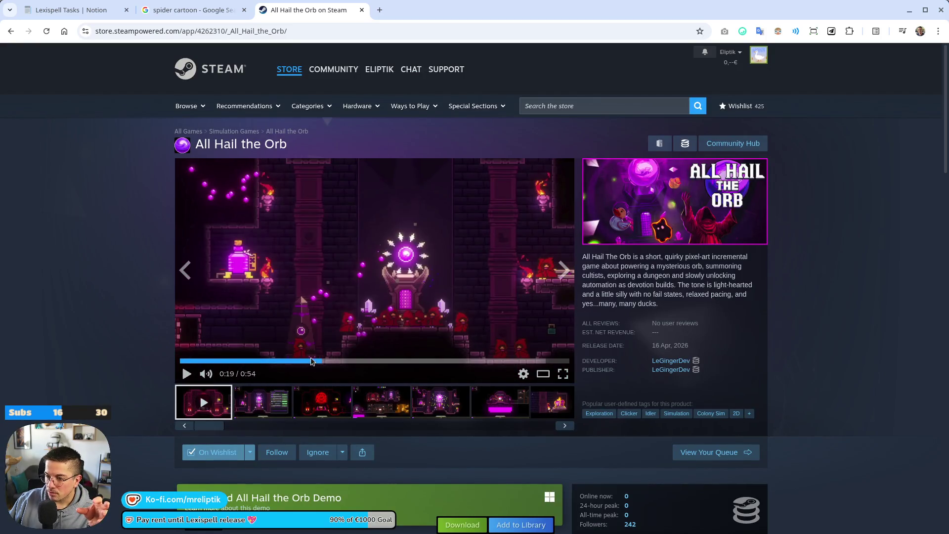
pyautogui.click(282, 360)
pyautogui.click(271, 362)
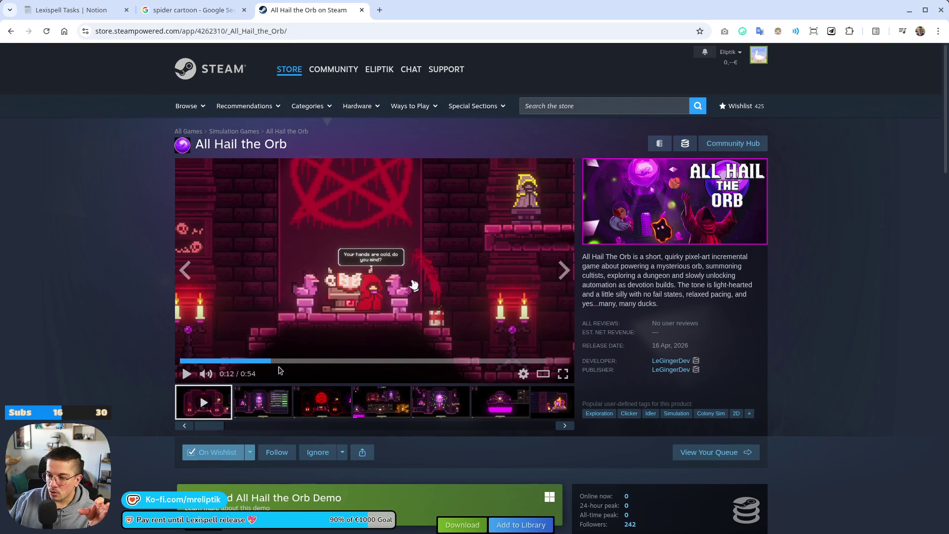
pyautogui.click(368, 303)
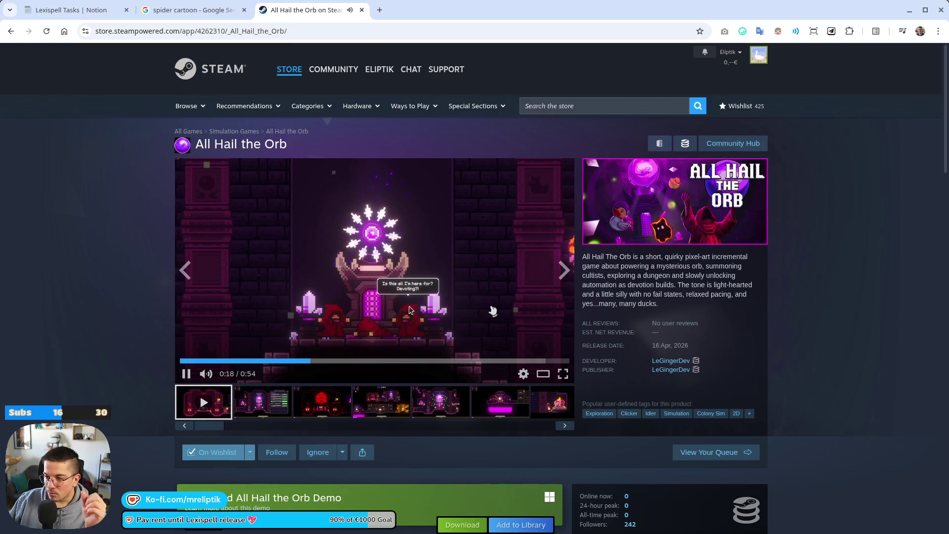
pyautogui.click(469, 325)
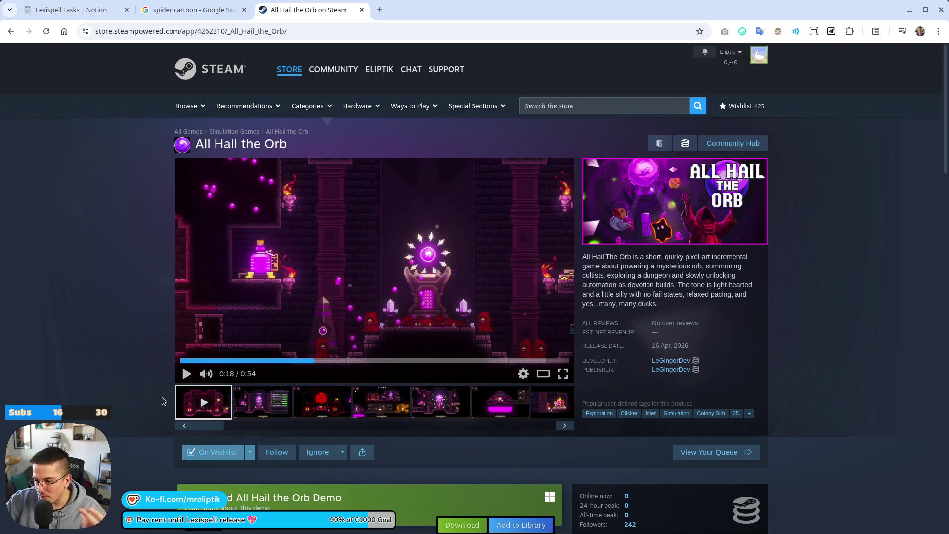
pyautogui.click(193, 10)
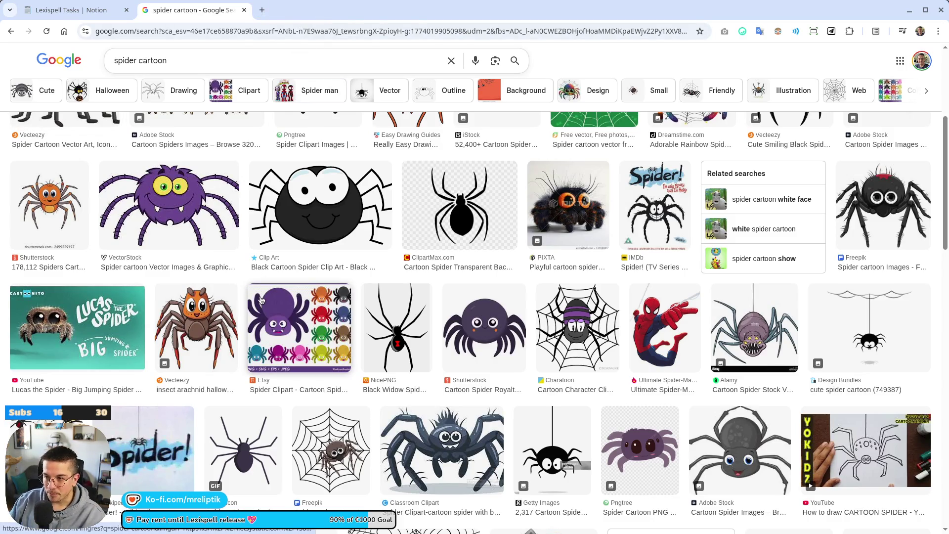
# - Return to the spider cartoon image results and lower the system volume to 30%
pyautogui.click(74, 10)
pyautogui.click(196, 10)
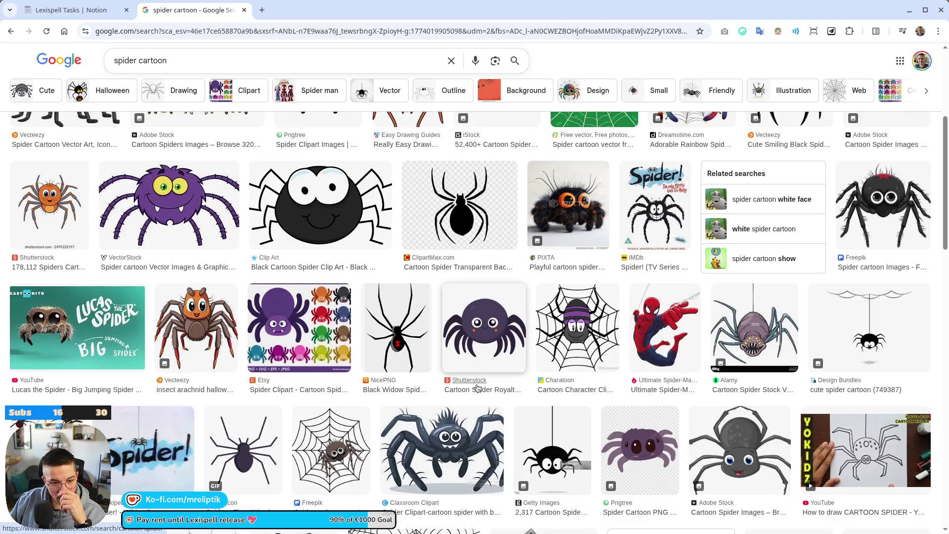
pyautogui.scroll(-3, 482, 376)
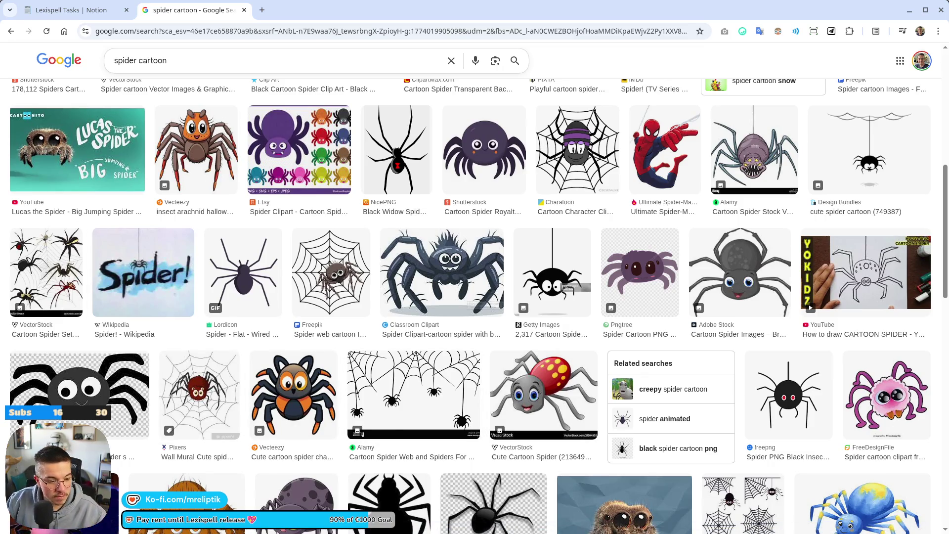
pyautogui.press('XF86AudioLowerVolume')
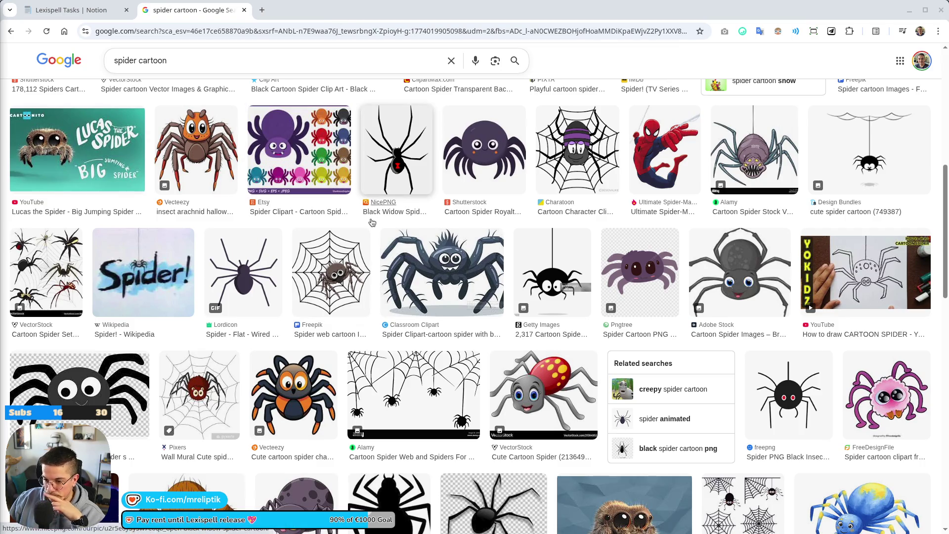
# - Scroll through the spider cartoon results looking for a cute mascot reference
pyautogui.scroll(-3, 316, 347)
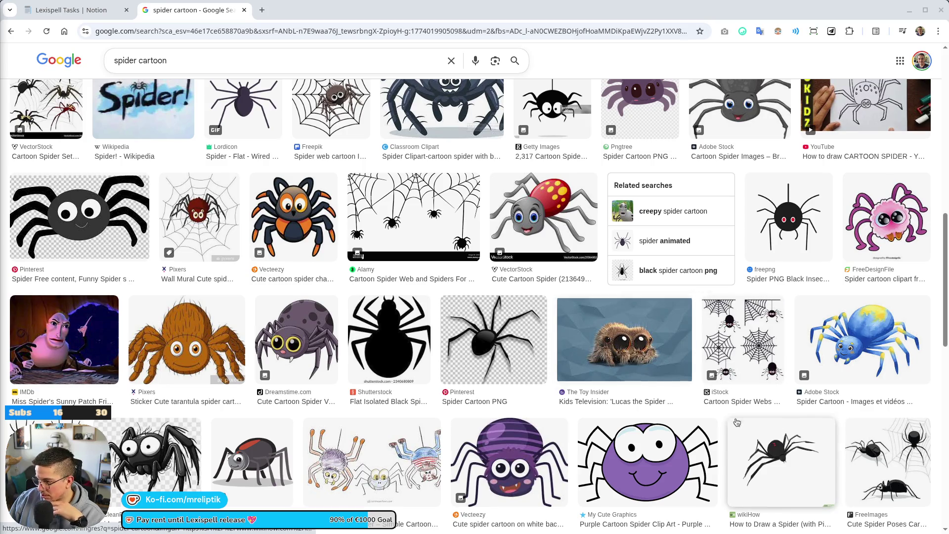
pyautogui.scroll(1, 543, 337)
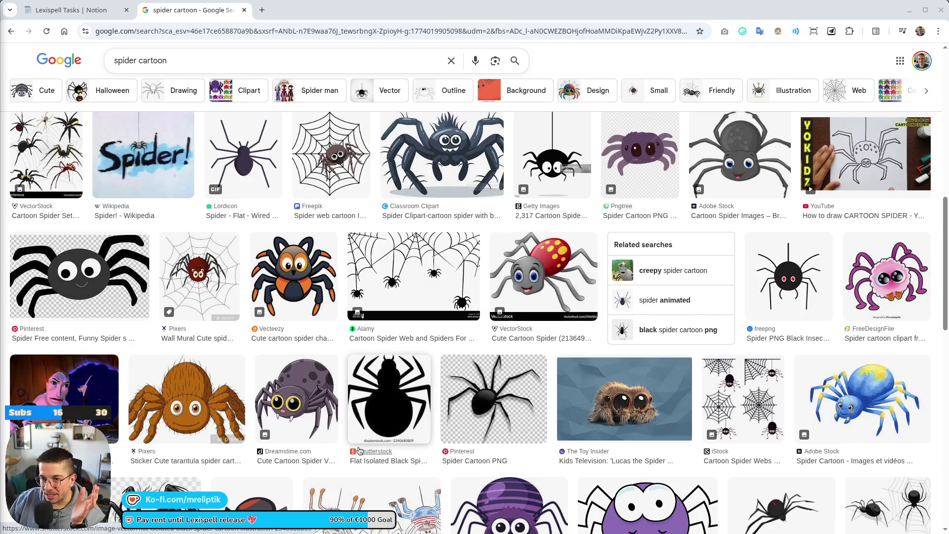
pyautogui.scroll(2, 465, 395)
pyautogui.scroll(-4, 461, 409)
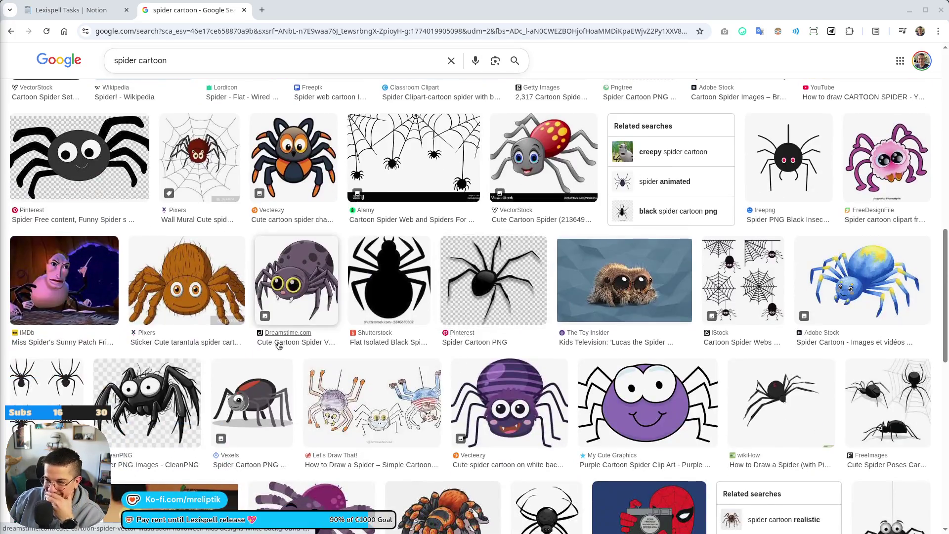
pyautogui.scroll(-5, 211, 461)
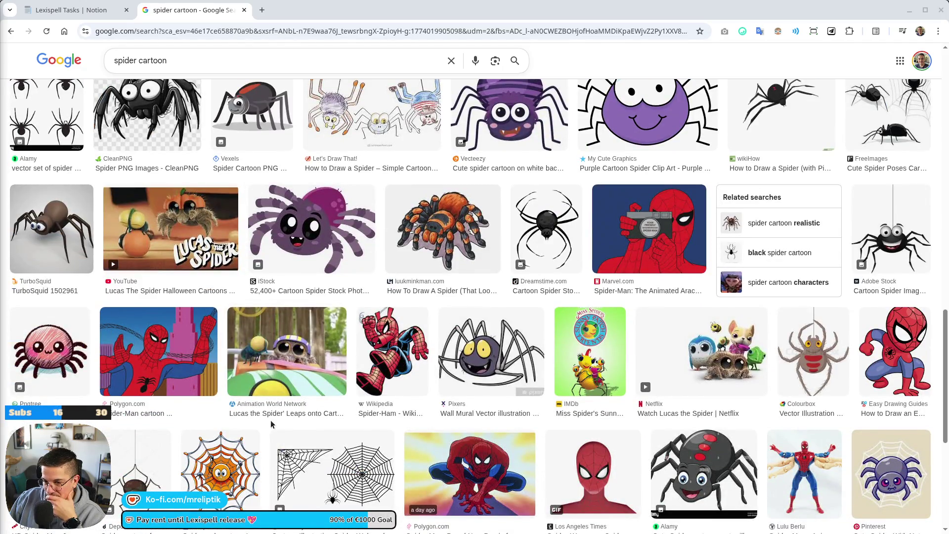
pyautogui.scroll(-3, 271, 423)
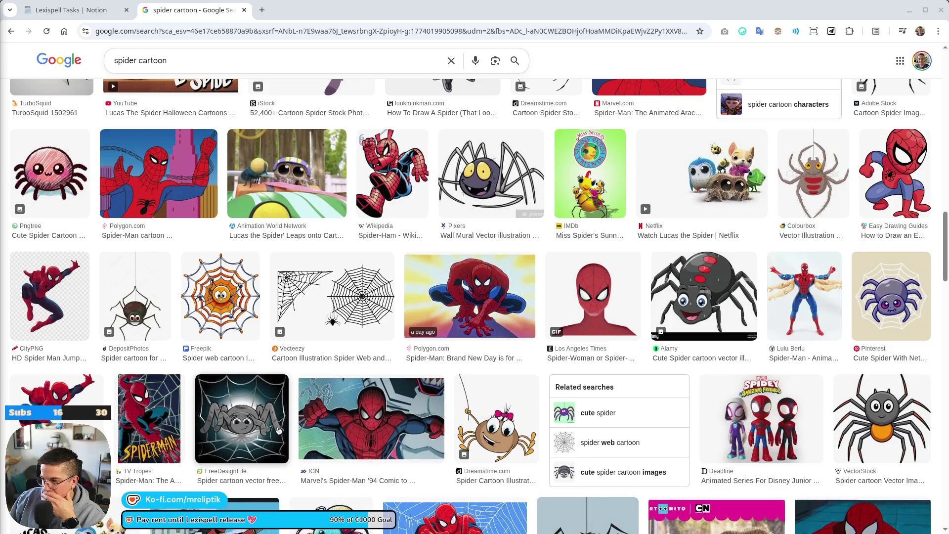
pyautogui.scroll(-2, 279, 431)
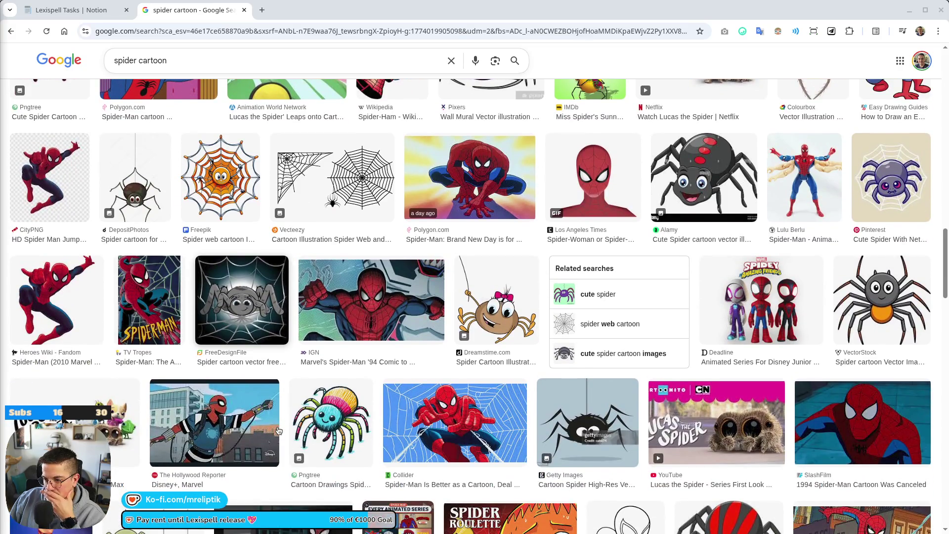
pyautogui.scroll(-5, 278, 431)
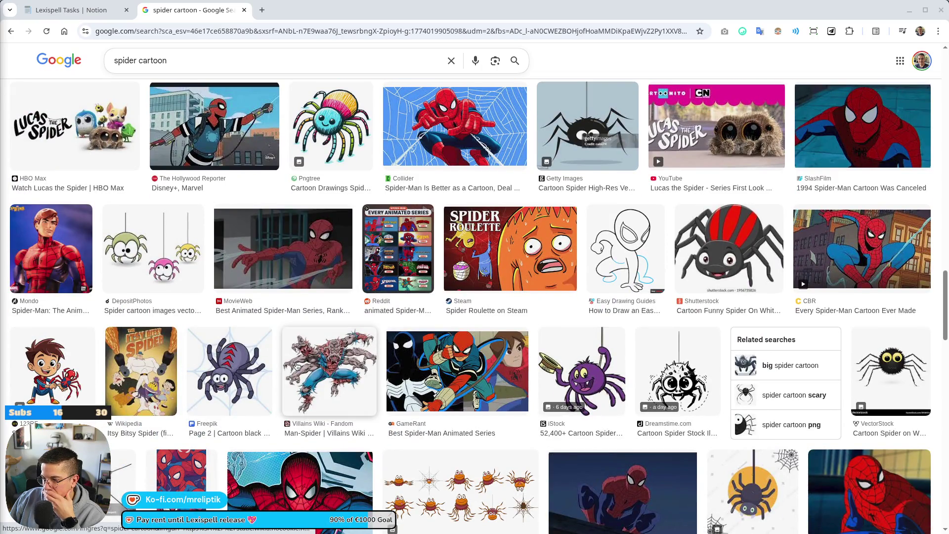
pyautogui.scroll(1, 297, 366)
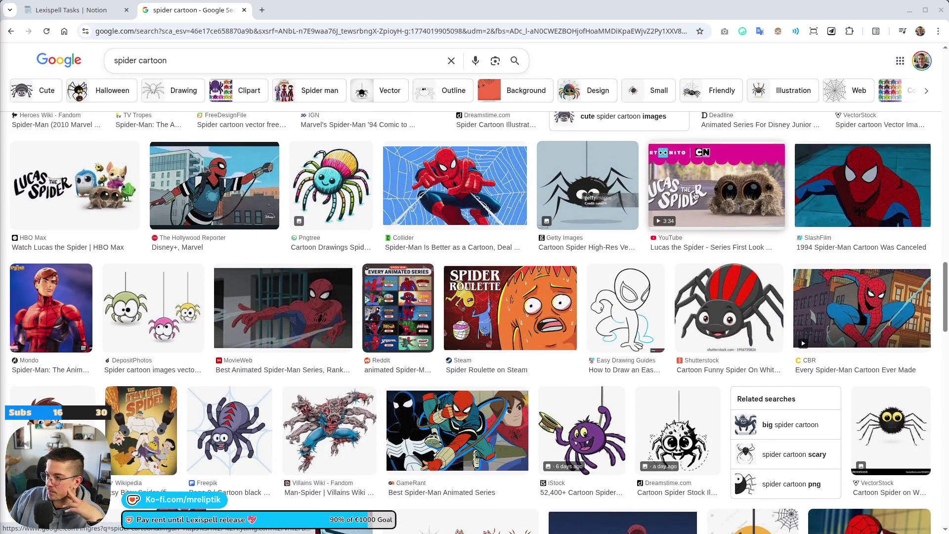
pyautogui.scroll(4, 663, 220)
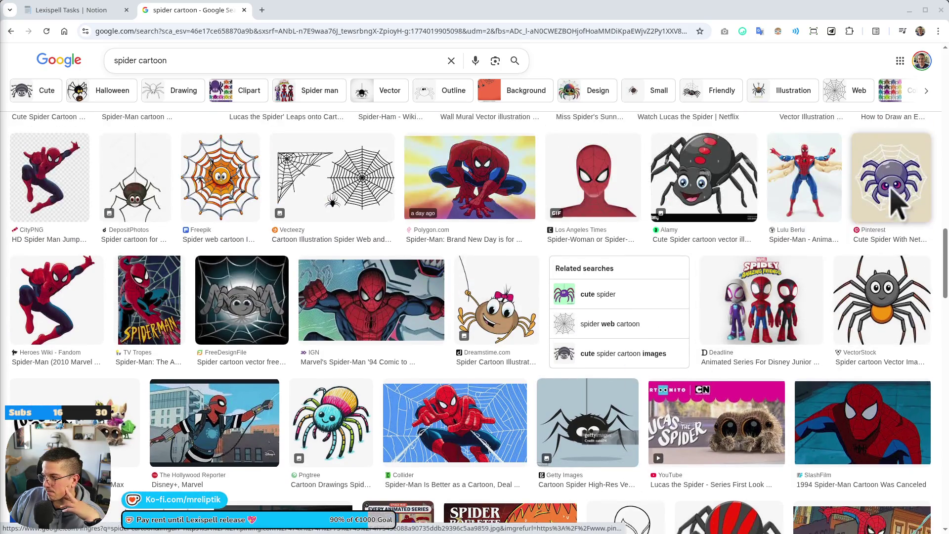
pyautogui.scroll(-10, 547, 334)
pyautogui.scroll(3, 547, 334)
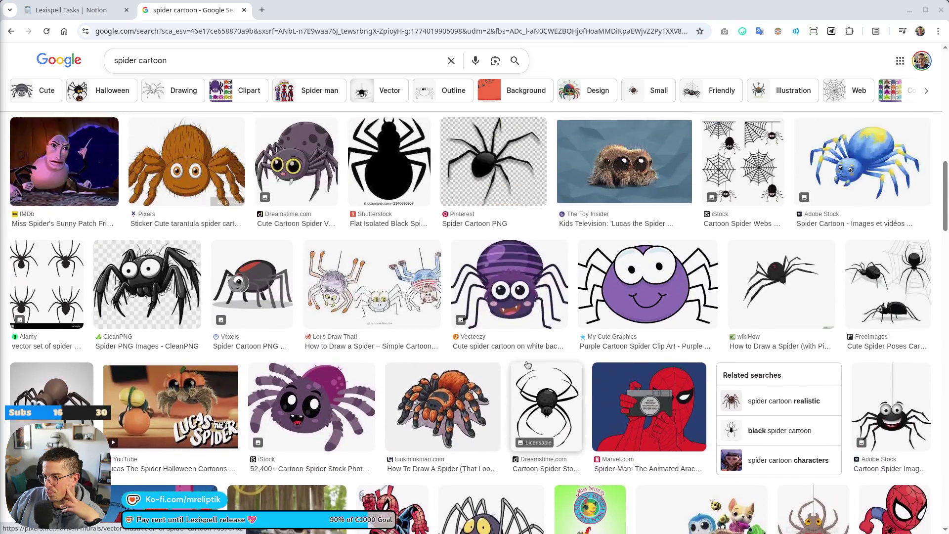
pyautogui.scroll(3, 611, 290)
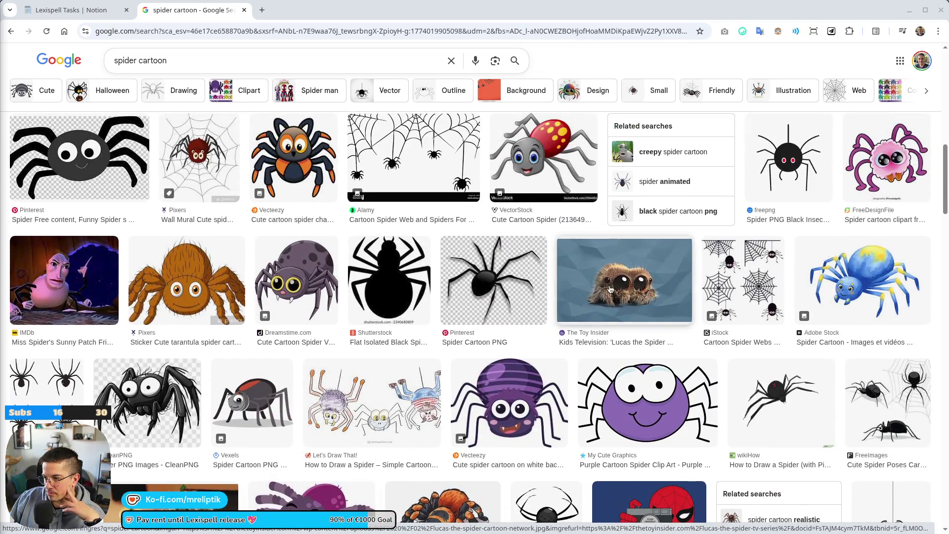
pyautogui.scroll(4, 610, 290)
pyautogui.scroll(3, 610, 293)
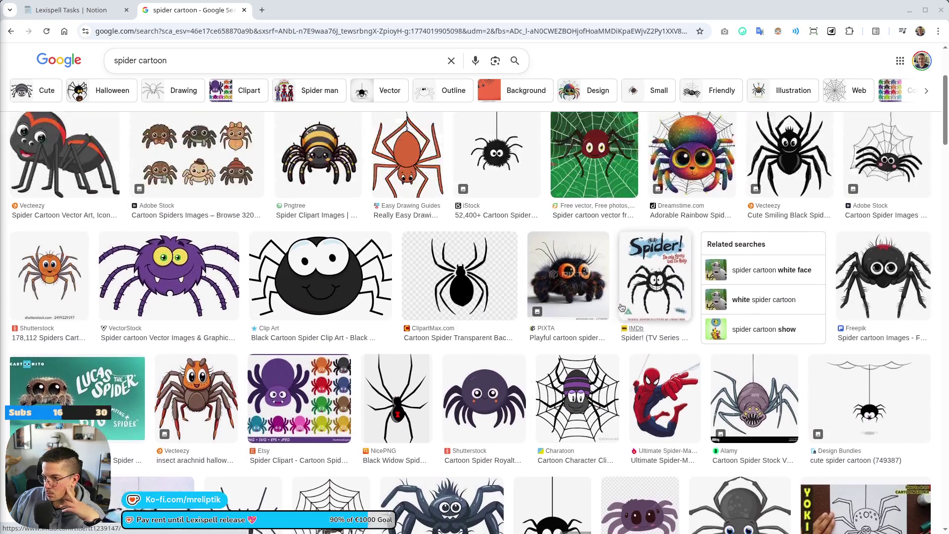
pyautogui.scroll(4, 581, 238)
# - Copy the Lucas the Spider picture and paste it into the Fountain task page in Notion
pyautogui.rightClick(195, 202)
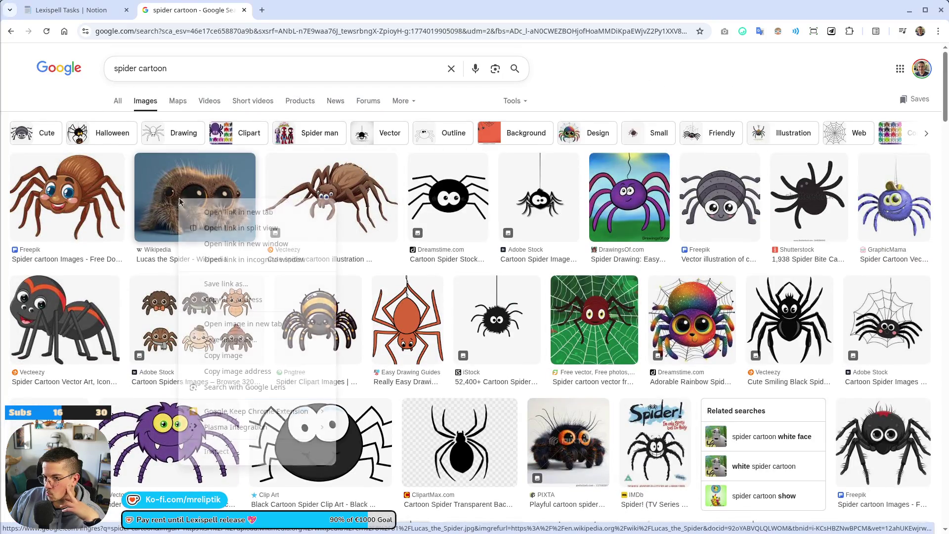
pyautogui.click(243, 356)
pyautogui.click(74, 10)
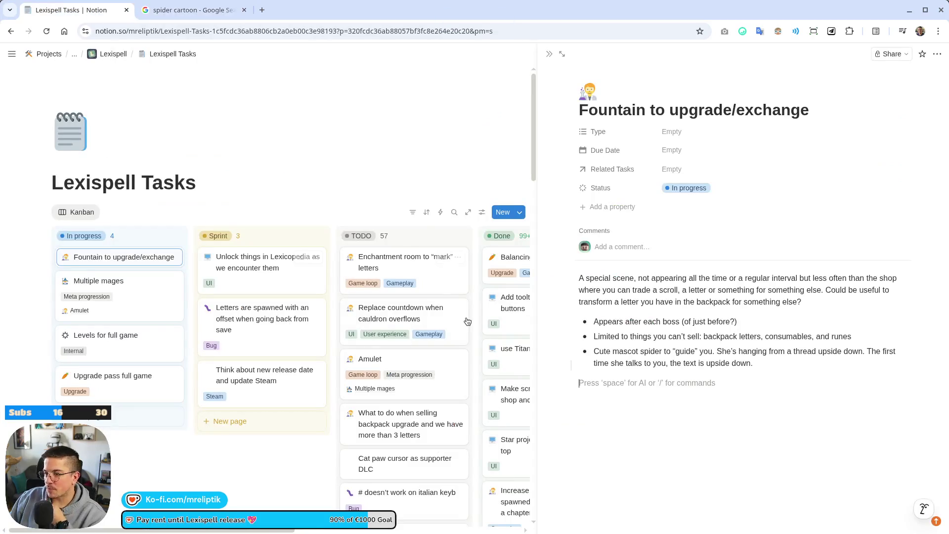
pyautogui.hotkey('ctrl', 'v')
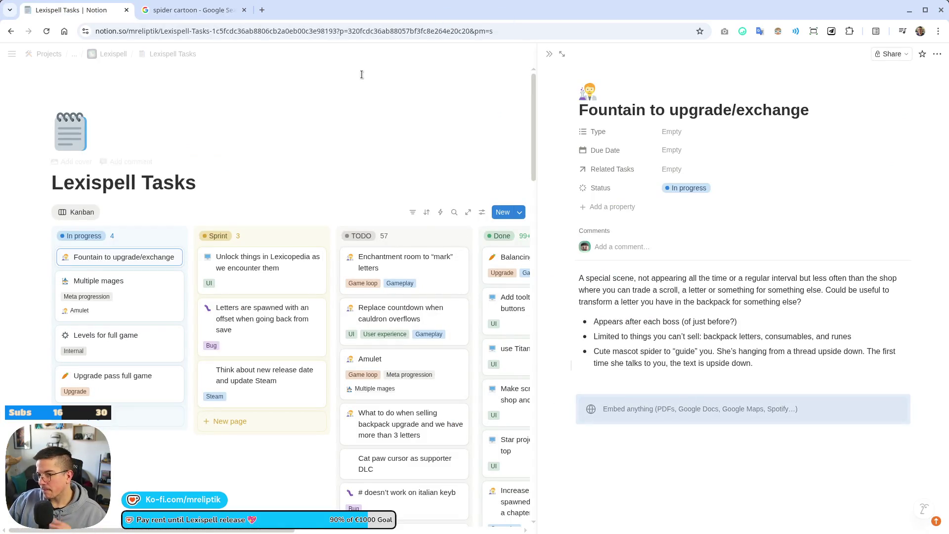
# - Browse further through the spider cartoon results, then return to the Notion task board
pyautogui.click(193, 10)
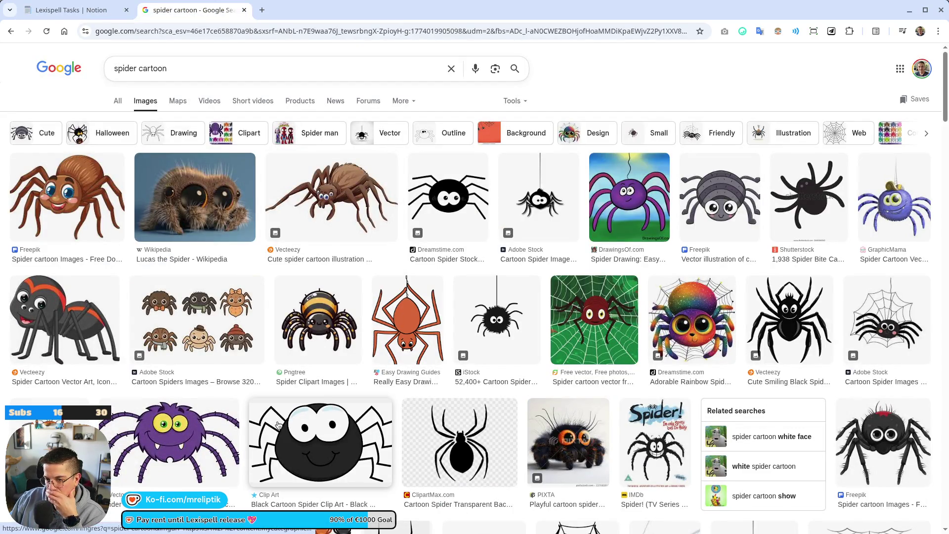
pyautogui.scroll(-2, 555, 417)
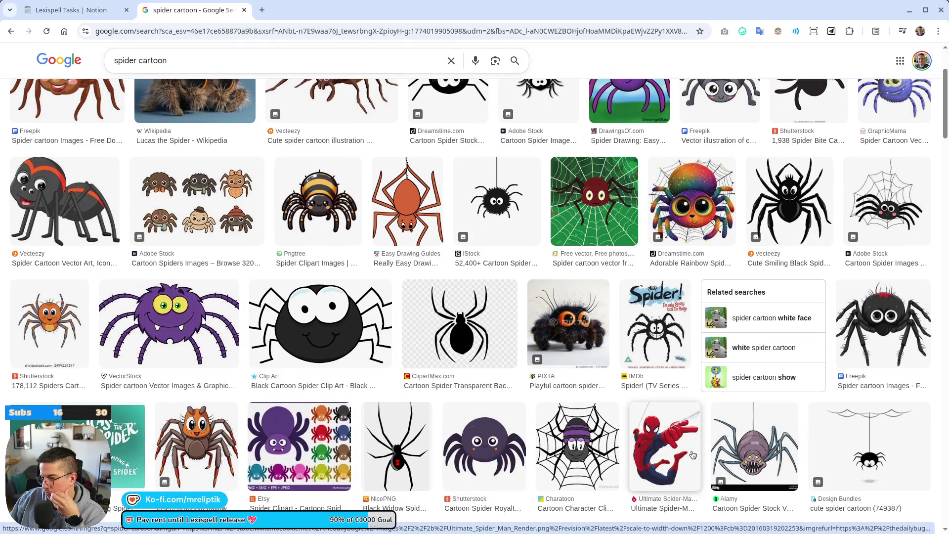
pyautogui.scroll(1, 698, 449)
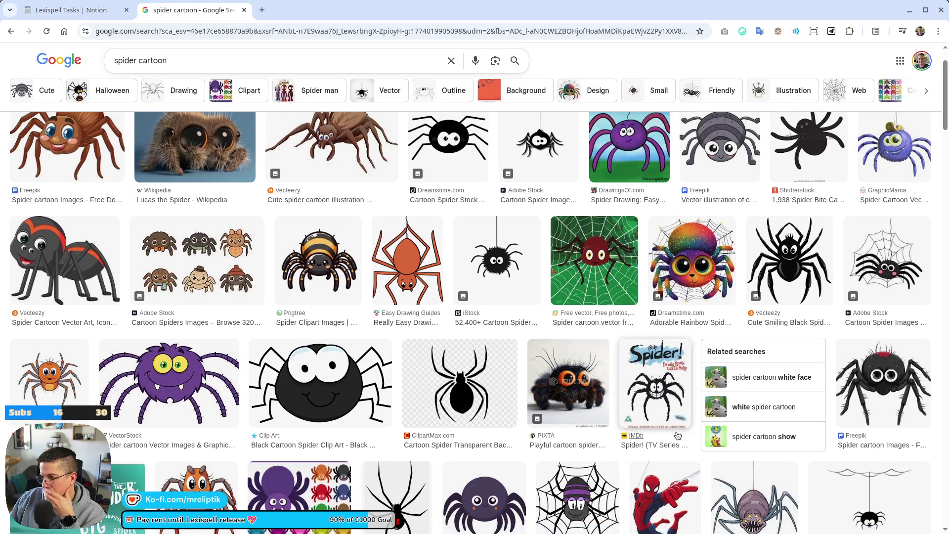
pyautogui.scroll(-3, 687, 447)
pyautogui.scroll(-2, 675, 445)
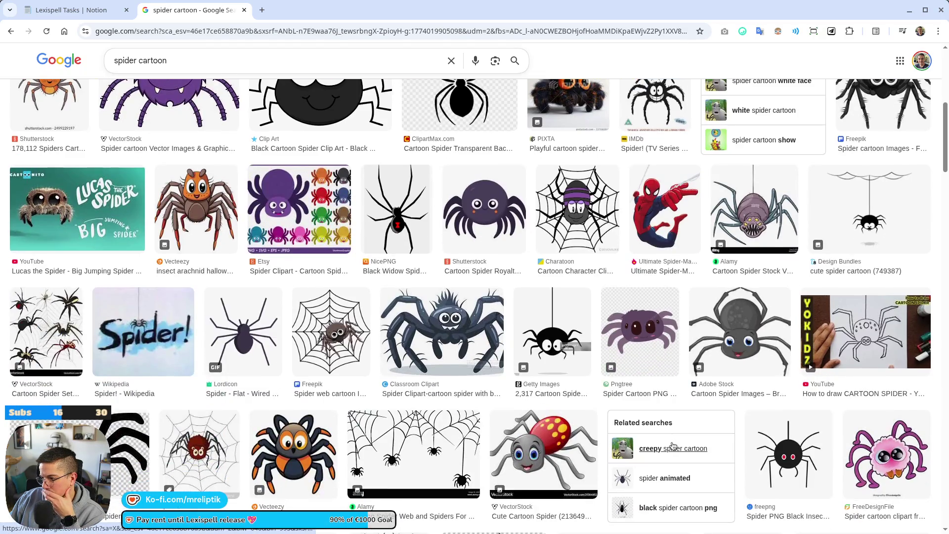
pyautogui.scroll(-3, 672, 445)
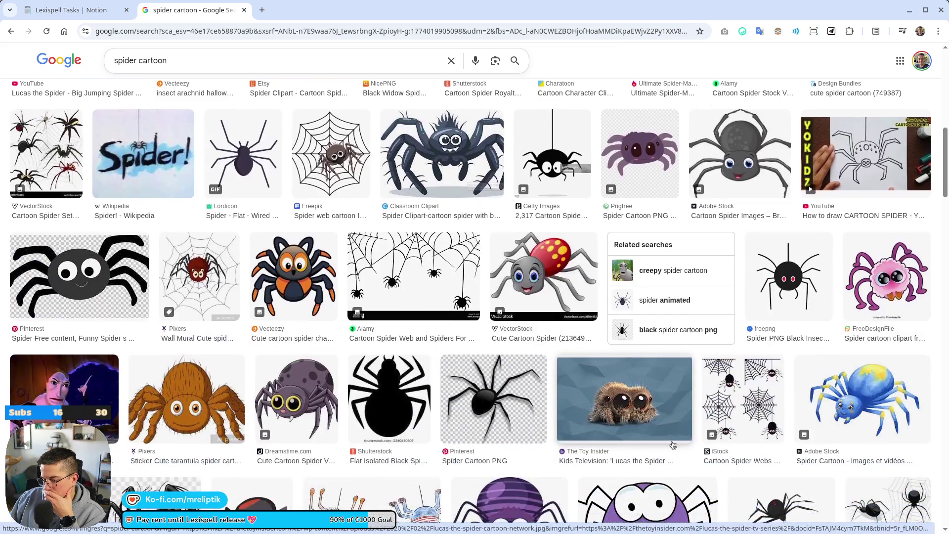
pyautogui.scroll(-4, 673, 445)
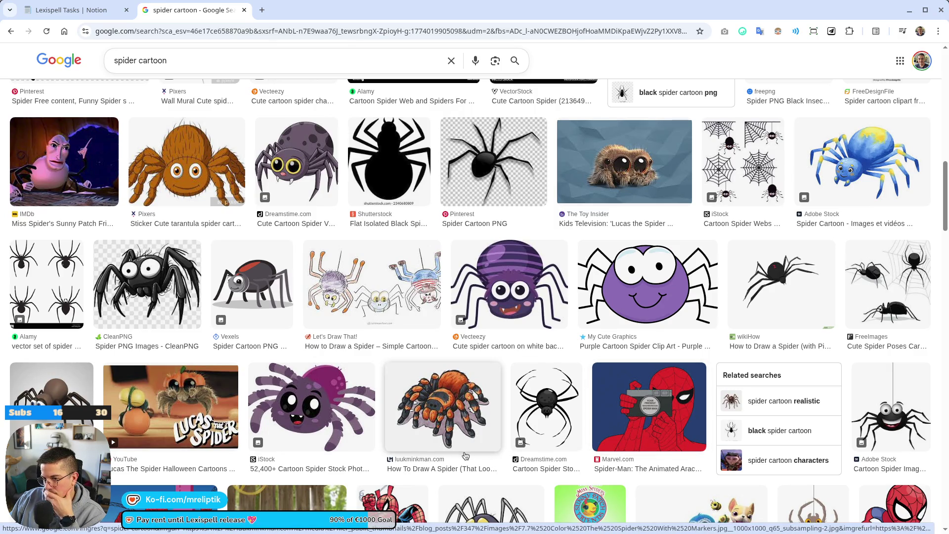
pyautogui.scroll(-3, 481, 417)
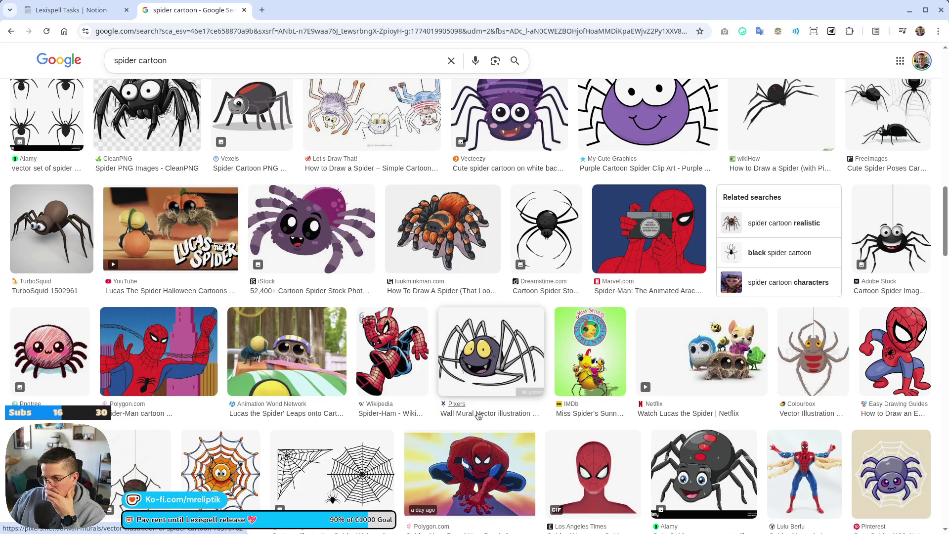
pyautogui.scroll(-4, 478, 415)
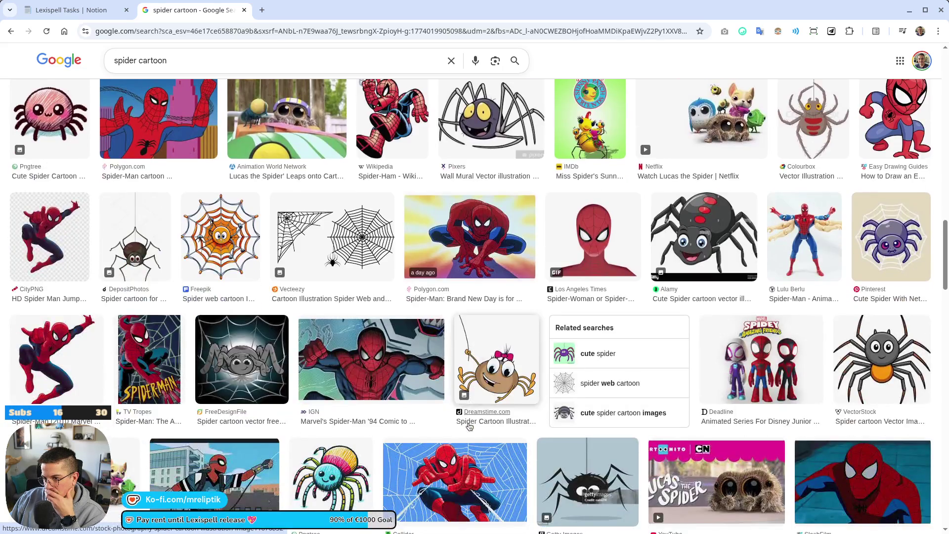
pyautogui.click(74, 10)
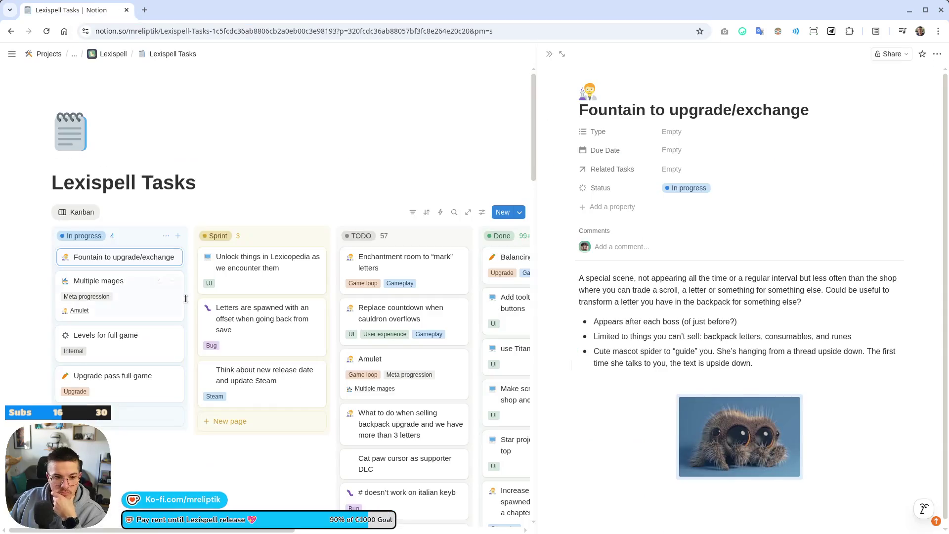
# - Close the Fountain task's side peek, reopen the task, then switch away to the Godot editor
pyautogui.press('Escape')
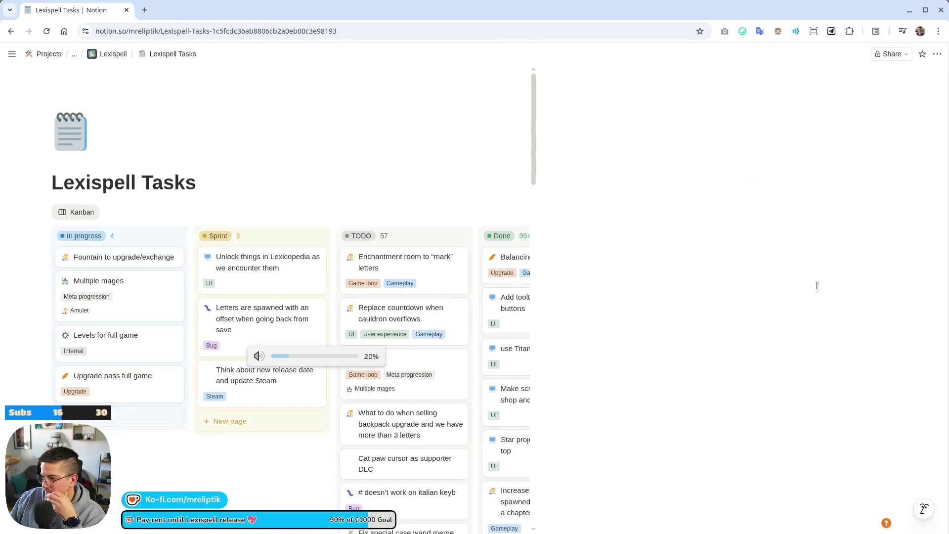
pyautogui.click(124, 257)
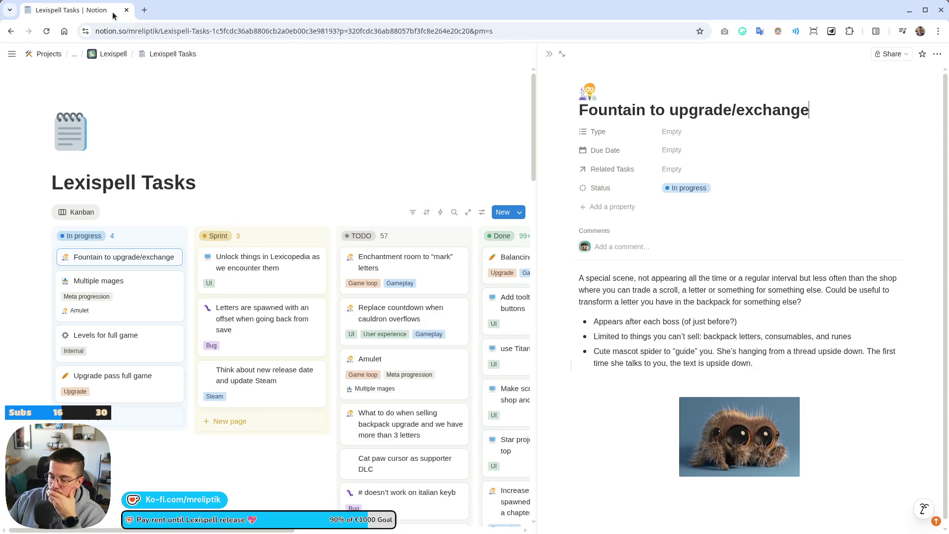
pyautogui.hotkey('alt', 'Tab')
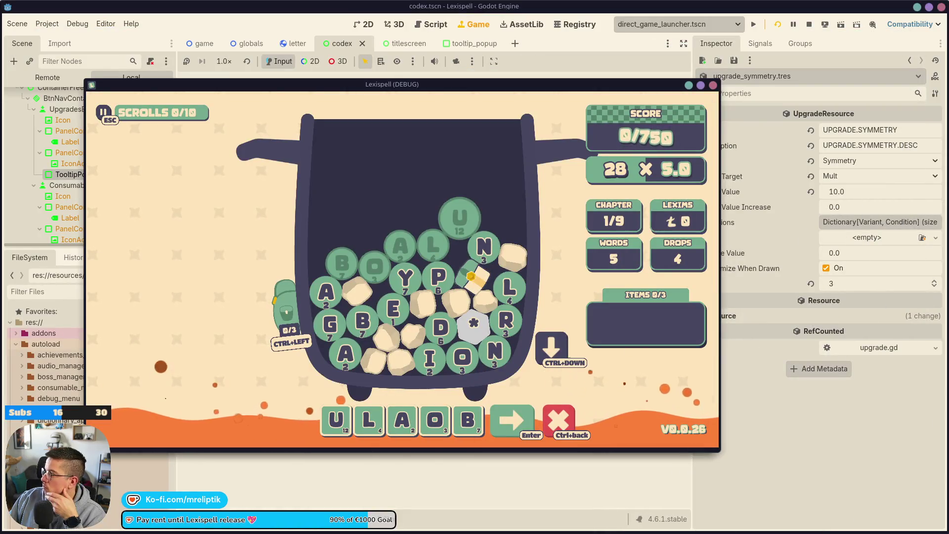
# - Close the running Lexispell game and the codex, titlescreen and tooltip_popup scene tabs
pyautogui.click(714, 86)
pyautogui.scroll(-2, 511, 314)
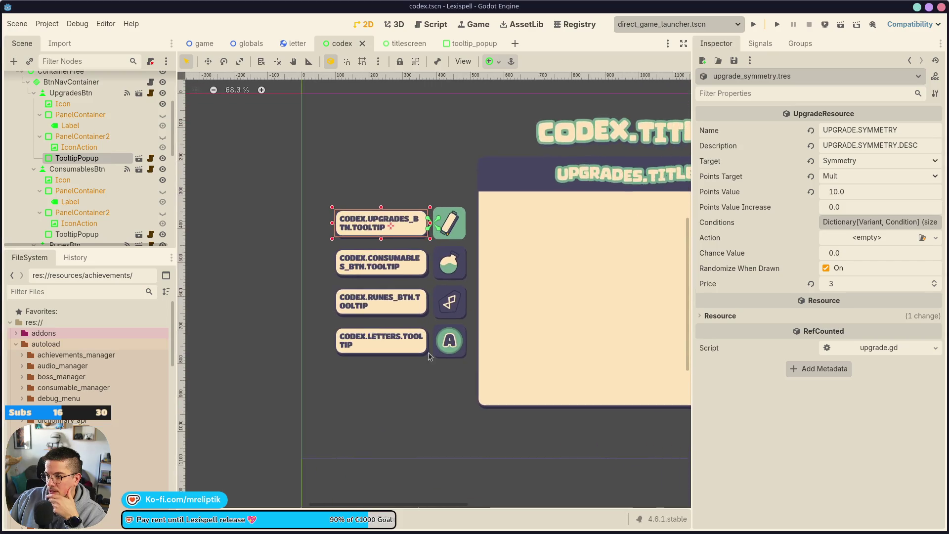
pyautogui.middleClick(360, 43)
pyautogui.middleClick(359, 44)
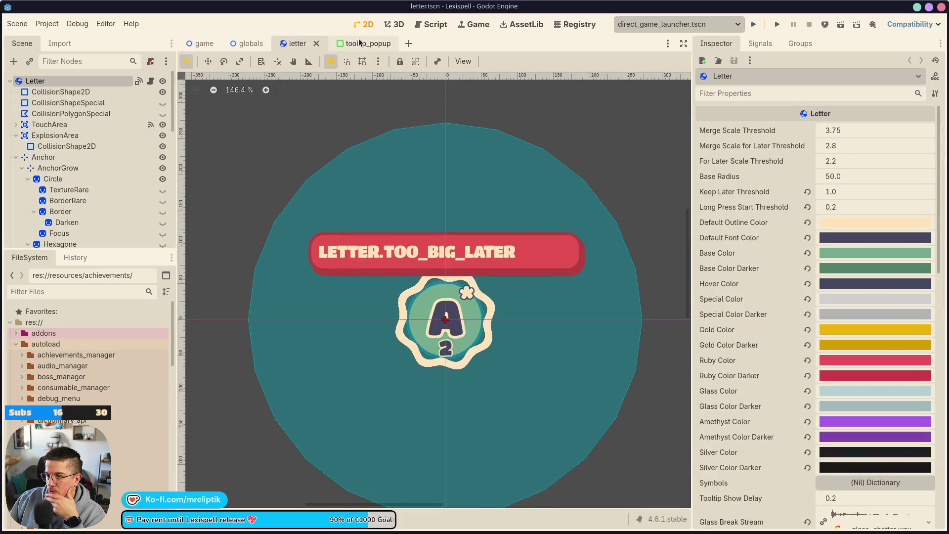
pyautogui.middleClick(360, 44)
pyautogui.scroll(-3, 348, 257)
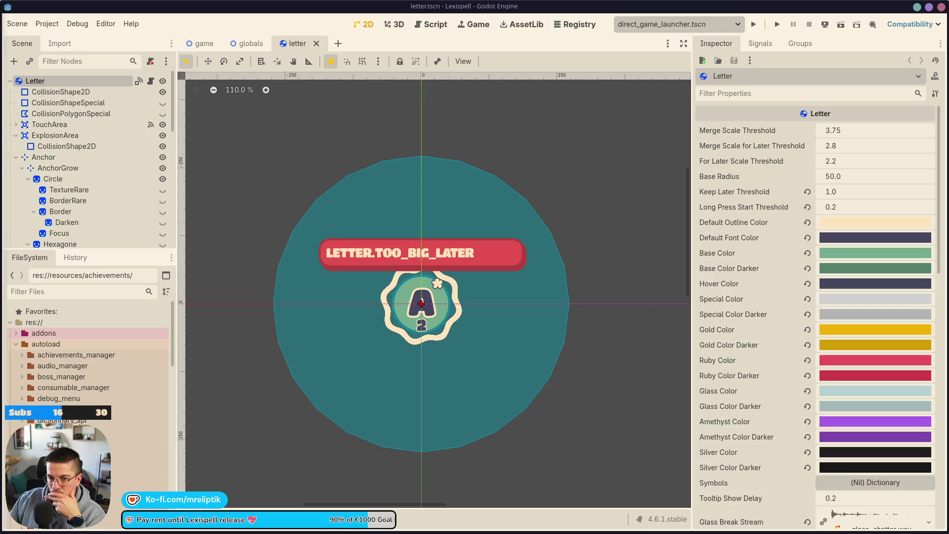
pyautogui.moveTo(134, 522)
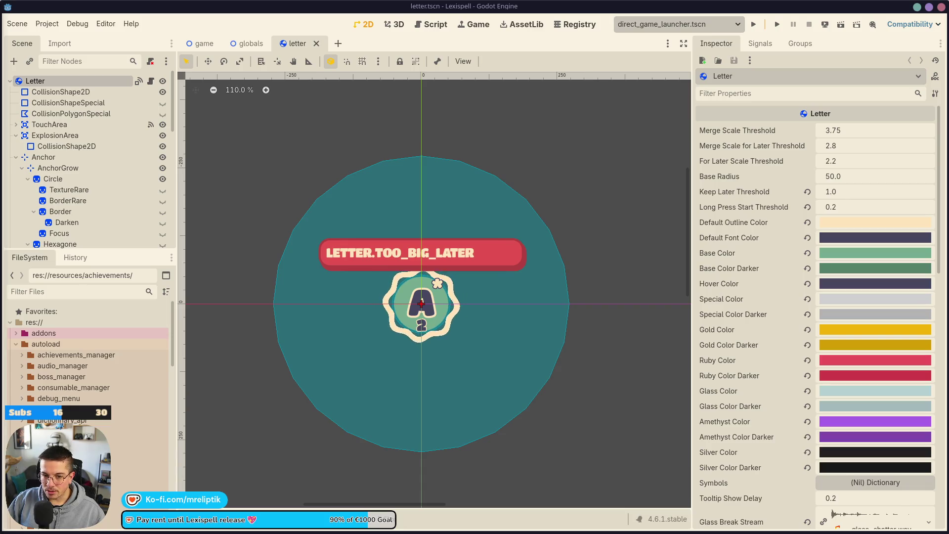
pyautogui.hotkey('alt', 'Tab')
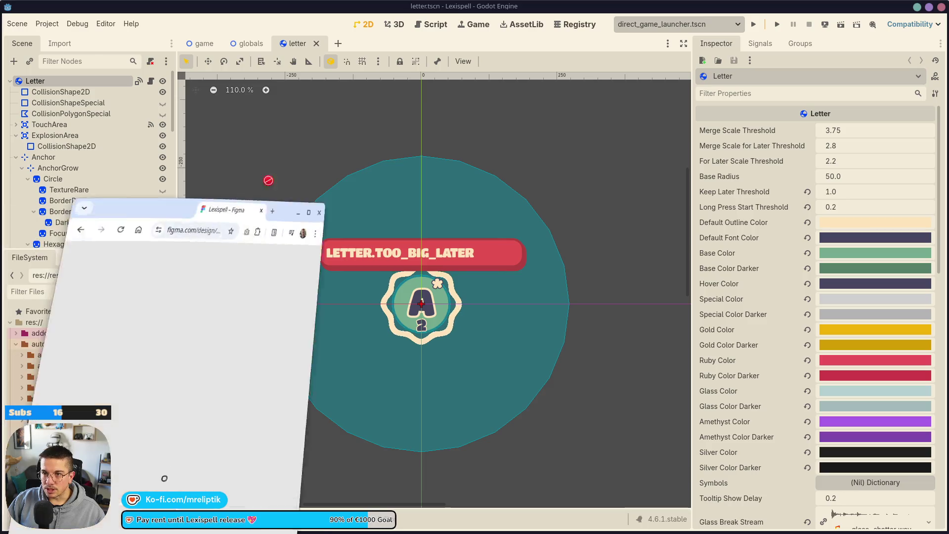
# - Gather the frog, starfish, gem and other three loose images at the canvas's lower left
pyautogui.click(383, 57)
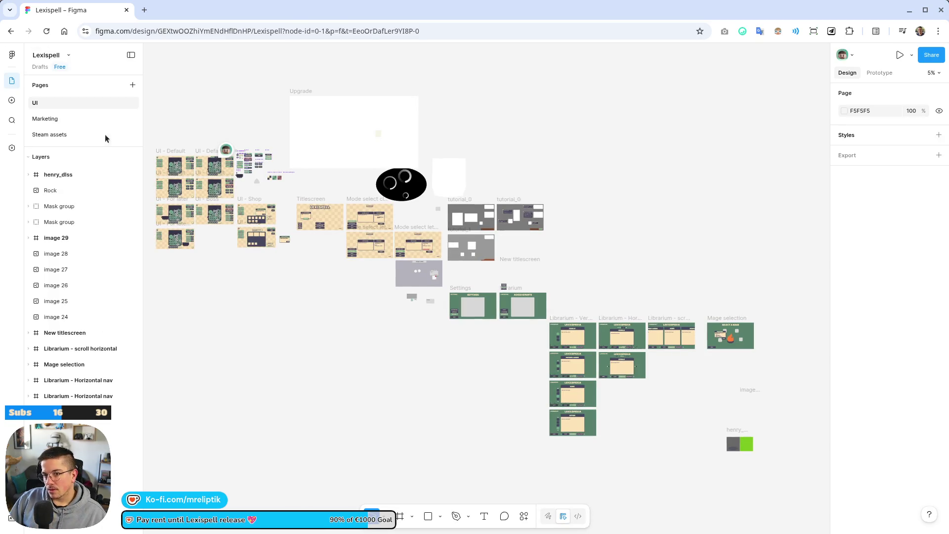
pyautogui.scroll(3, 515, 356)
pyautogui.scroll(-3, 458, 346)
pyautogui.scroll(5, 274, 302)
pyautogui.scroll(2, 255, 329)
pyautogui.hscroll(-2, 254, 328)
pyautogui.hscroll(-5, 354, 313)
pyautogui.scroll(3, 394, 218)
pyautogui.hscroll(3, 413, 289)
pyautogui.scroll(1, 413, 290)
pyautogui.hscroll(3, 413, 289)
pyautogui.scroll(-3, 334, 288)
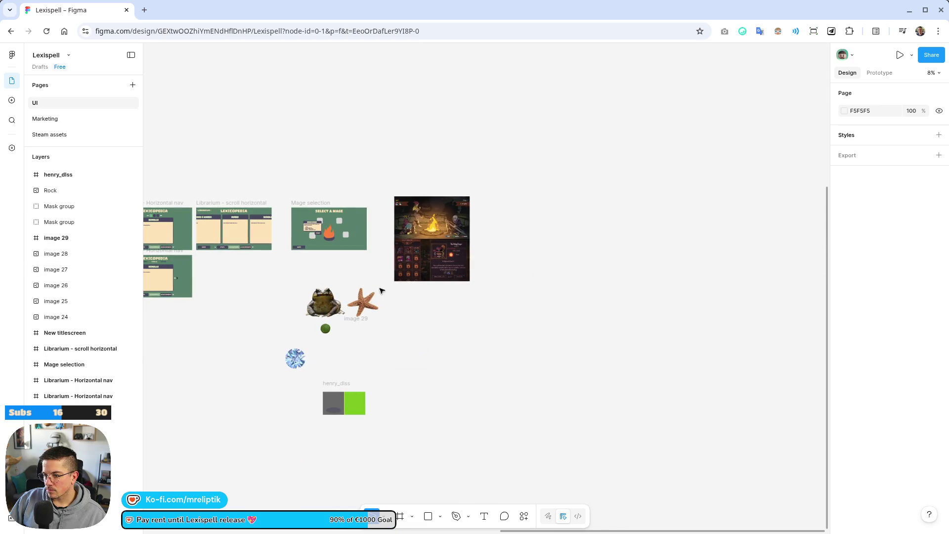
pyautogui.moveTo(382, 283); pyautogui.dragTo(287, 371)
pyautogui.moveTo(324, 303)
pyautogui.mouseDown()
pyautogui.moveTo(233, 418)
pyautogui.moveTo(193, 438)
pyautogui.mouseUp()
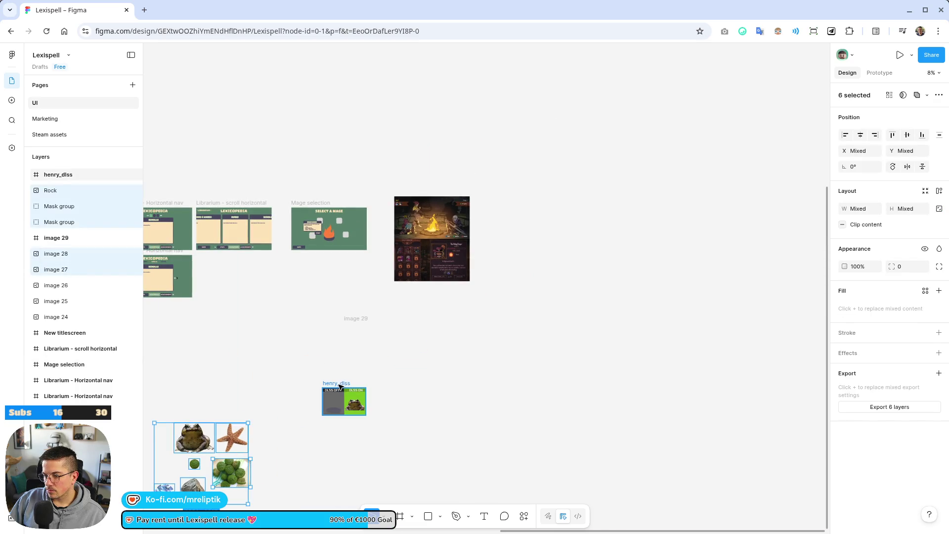
pyautogui.click(340, 386)
pyautogui.click(366, 370)
pyautogui.moveTo(344, 401); pyautogui.dragTo(297, 469)
pyautogui.press('Escape')
pyautogui.scroll(5, 332, 322)
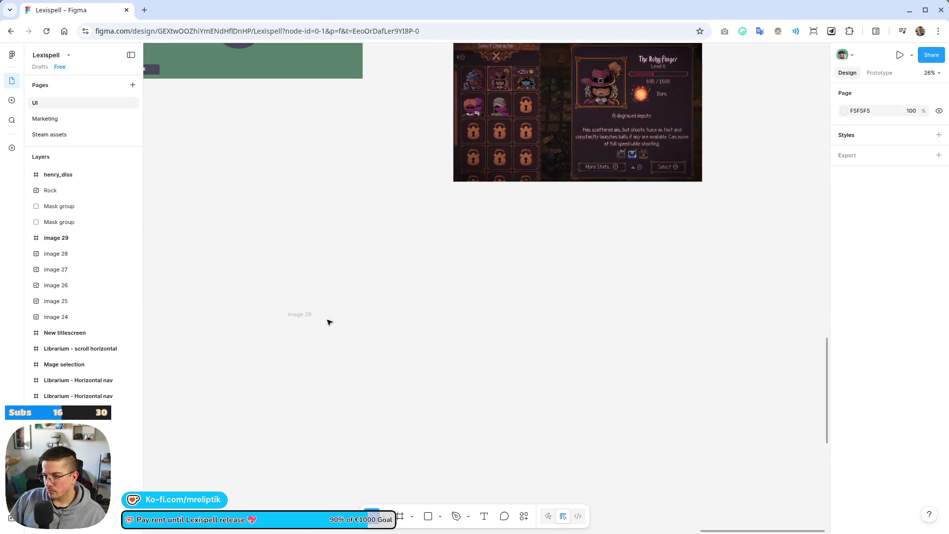
pyautogui.click(306, 316)
pyautogui.press('Delete')
# - Duplicate the Mage selection frame below itself and rename the copy 'Fountain'
pyautogui.scroll(-5, 305, 318)
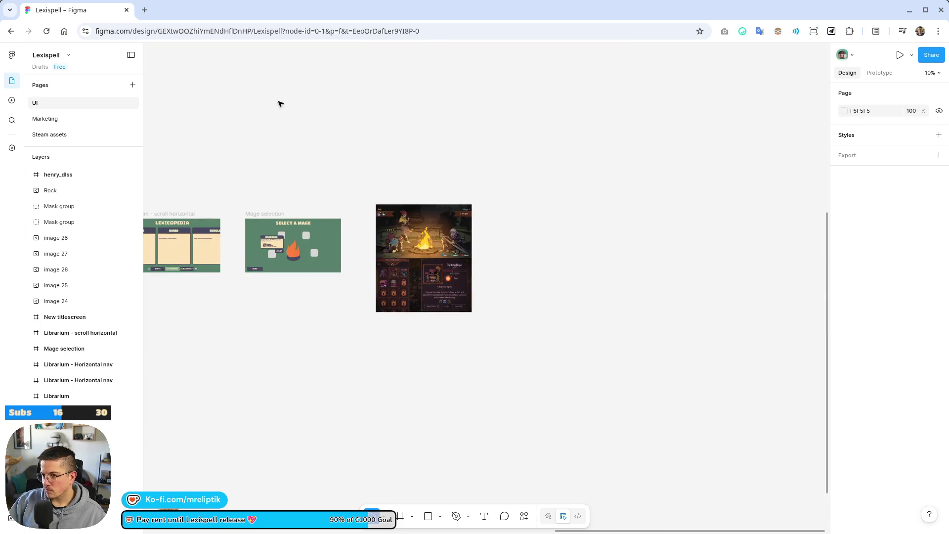
pyautogui.scroll(5, 301, 116)
pyautogui.click(293, 234)
pyautogui.moveTo(293, 235); pyautogui.dragTo(295, 417)
pyautogui.scroll(-5, 285, 275)
pyautogui.hotkey('shift', '2')
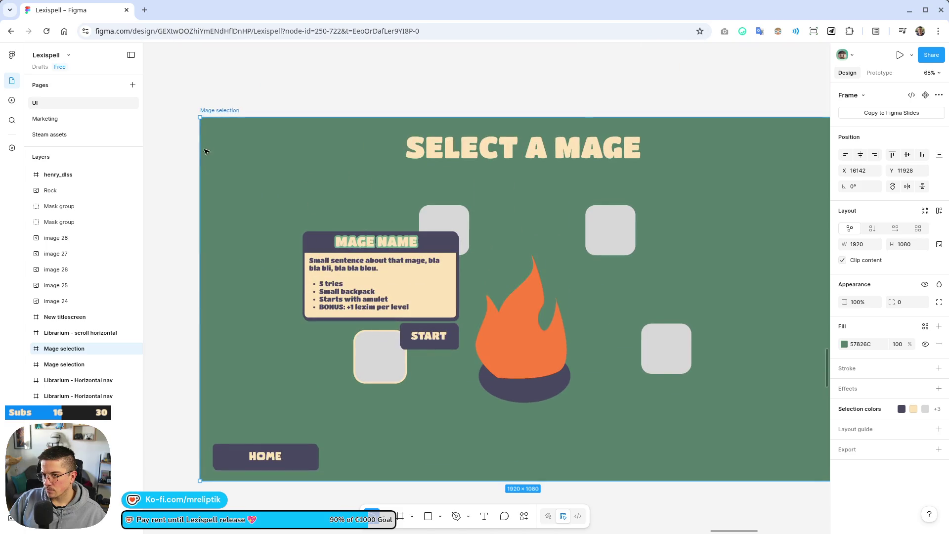
pyautogui.doubleClick(217, 110)
pyautogui.write('Fou')
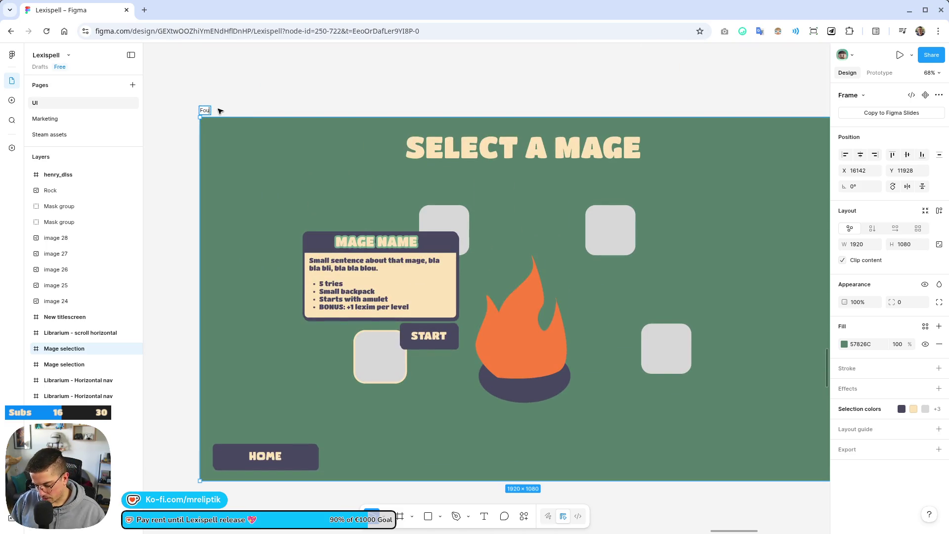
pyautogui.press('Return')
pyautogui.scroll(-3, 250, 170)
# - Delete the MAGE NAME card and the leftover grey squares from the Fountain frame
pyautogui.click(352, 251)
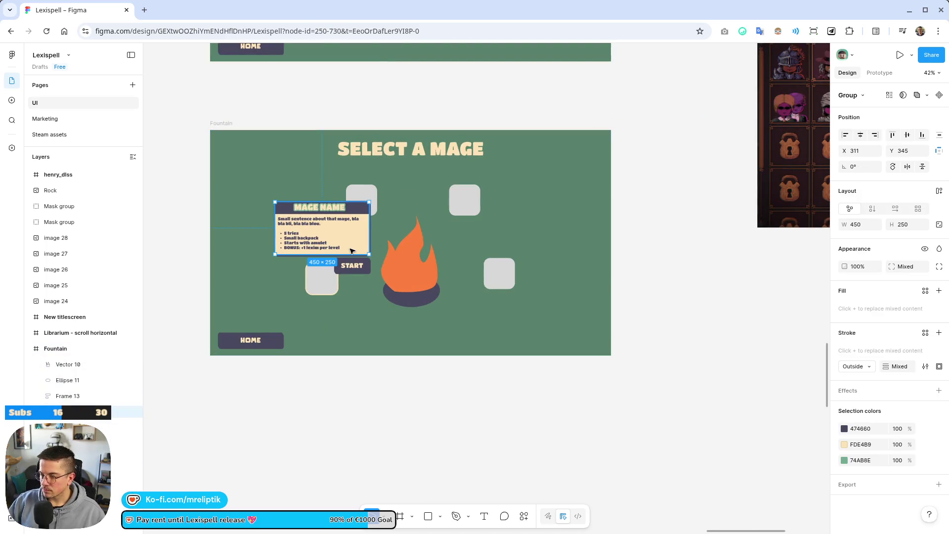
pyautogui.press('Delete')
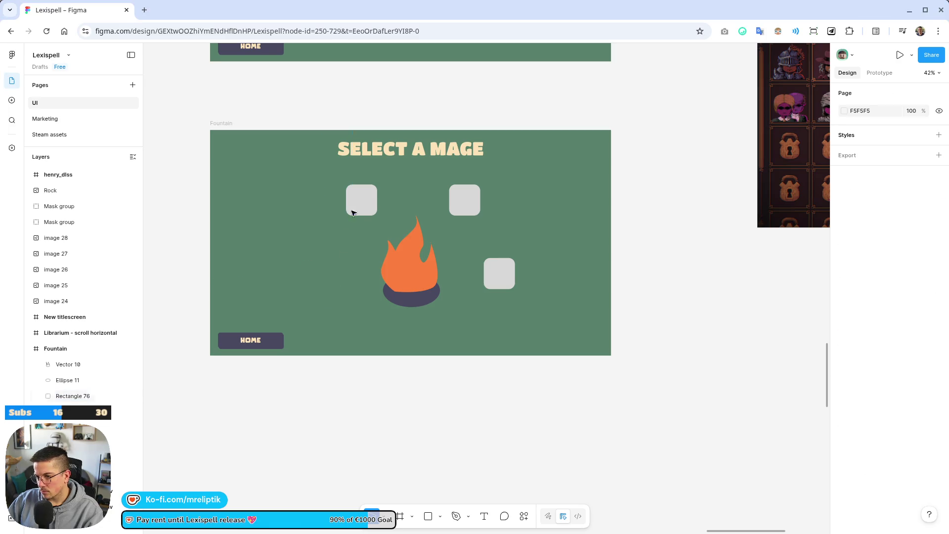
pyautogui.click(362, 200)
pyautogui.press('Delete')
pyautogui.click(464, 200)
pyautogui.press('Delete')
pyautogui.click(500, 273)
pyautogui.press('Delete')
pyautogui.click(412, 282)
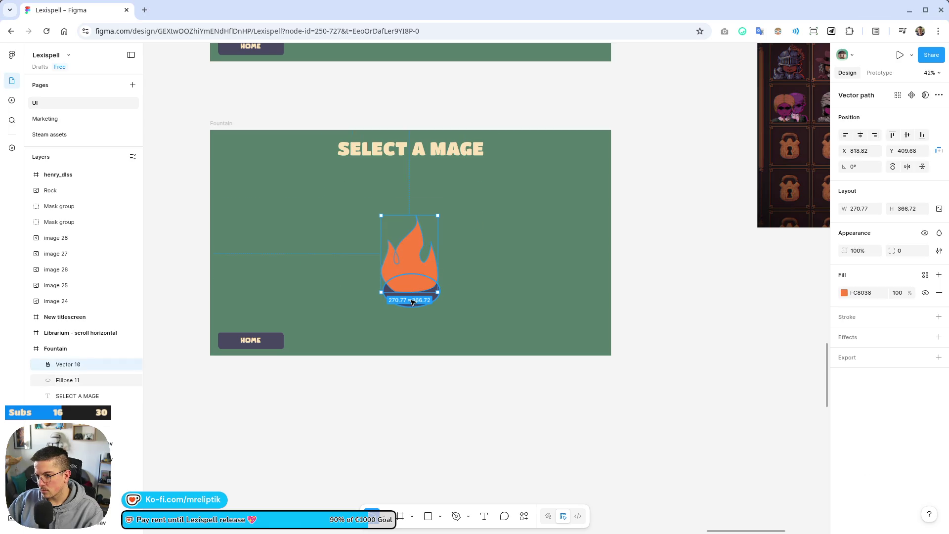
# - Delete the flame while keeping the ellipse beneath it
pyautogui.click(408, 307)
pyautogui.press('Delete')
pyautogui.click(413, 277)
pyautogui.press('Escape')
pyautogui.click(415, 253)
pyautogui.press('Escape')
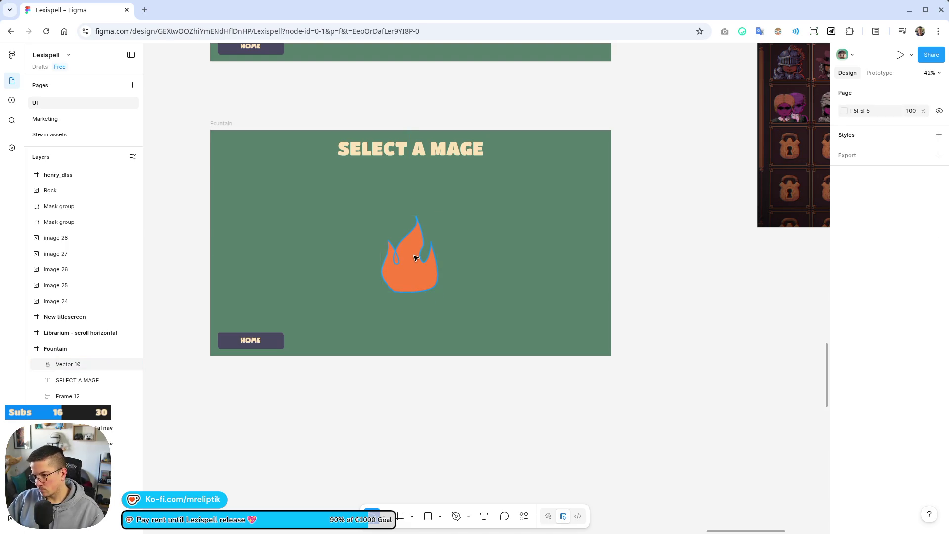
pyautogui.hotkey('ctrl', 'z')
pyautogui.click(412, 246)
pyautogui.press('Delete')
# - Resize the ellipse to 763×594 and move it up-left
pyautogui.click(412, 297)
pyautogui.moveTo(440, 285)
pyautogui.mouseDown()
pyautogui.moveTo(490, 188)
pyautogui.moveTo(549, 177)
pyautogui.moveTo(541, 180)
pyautogui.mouseUp()
pyautogui.moveTo(492, 237); pyautogui.dragTo(444, 230)
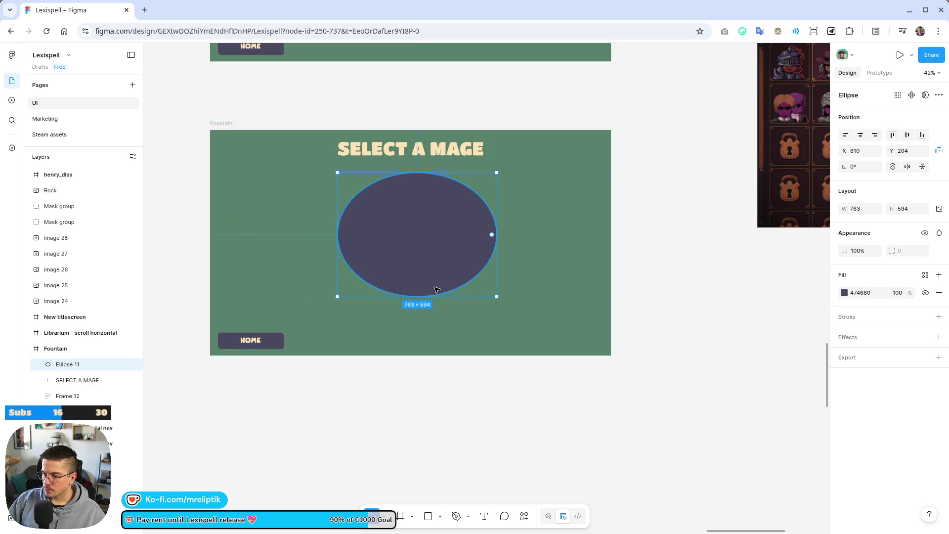
# - Duplicate the ellipse just below itself and bring the original in front of the copy
pyautogui.keyDown('ctrl'); pyautogui.scroll(2, 438, 289); pyautogui.keyUp('ctrl')
pyautogui.scroll(3, 411, 311)
pyautogui.keyDown('alt'); pyautogui.moveTo(399, 354); pyautogui.dragTo(399, 394); pyautogui.keyUp('alt')
pyautogui.click(405, 279)
pyautogui.rightClick(404, 296)
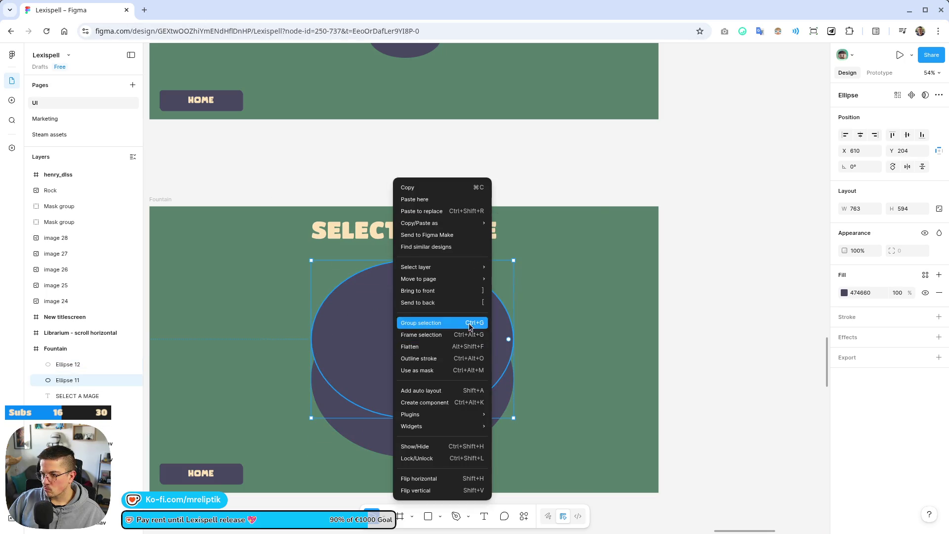
pyautogui.click(430, 292)
pyautogui.moveTo(408, 335)
pyautogui.mouseDown()
pyautogui.moveTo(408, 343)
pyautogui.moveTo(409, 333)
pyautogui.mouseUp()
# - Fill the lower ellipse copy with 353447 and raise it to Y 305
pyautogui.click(410, 440)
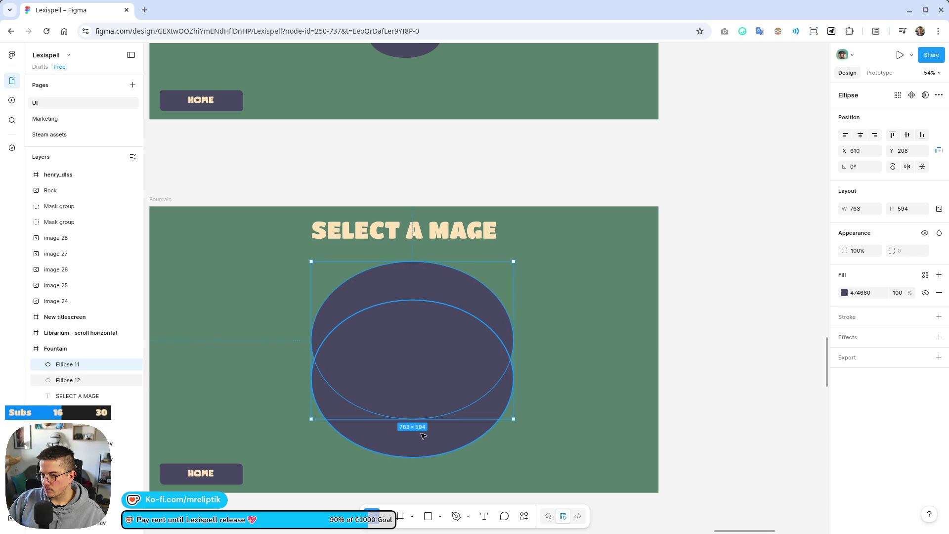
pyautogui.click(847, 294)
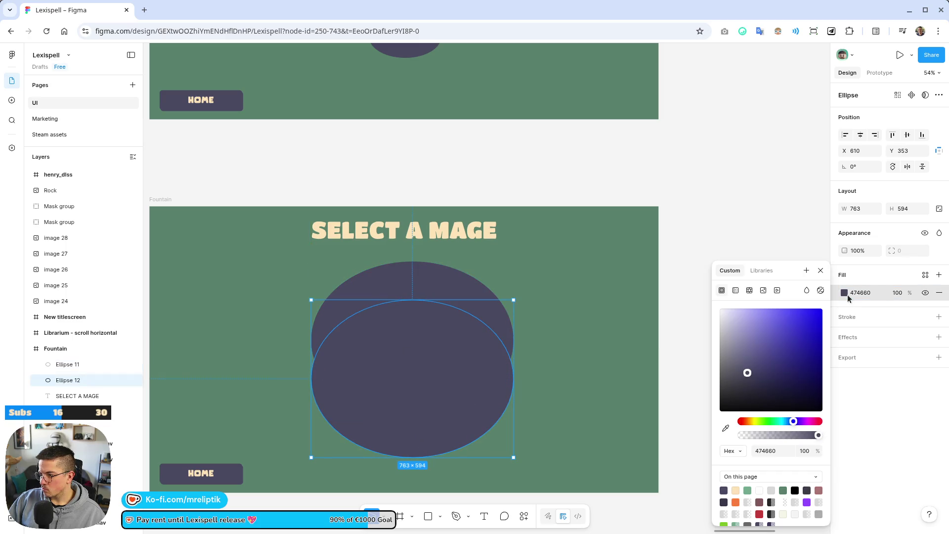
pyautogui.click(723, 502)
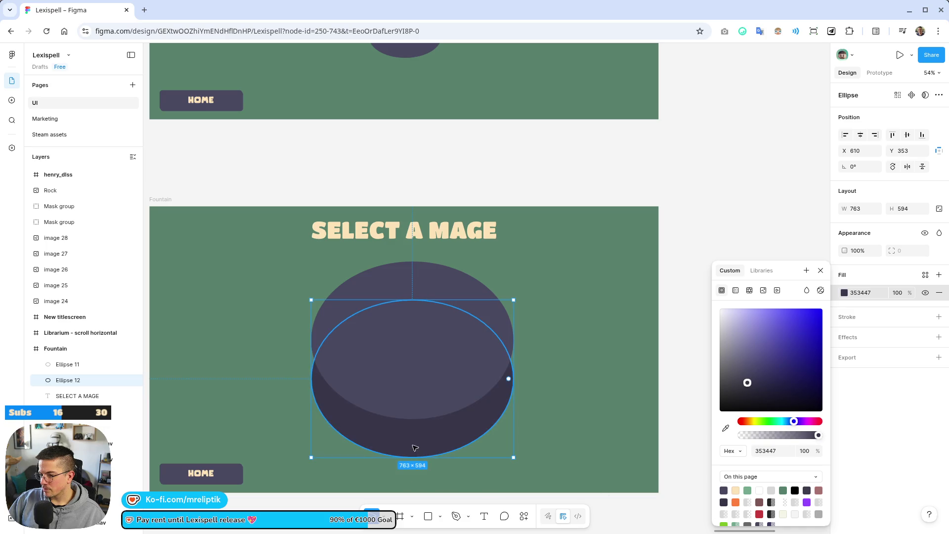
pyautogui.moveTo(423, 443); pyautogui.dragTo(424, 431)
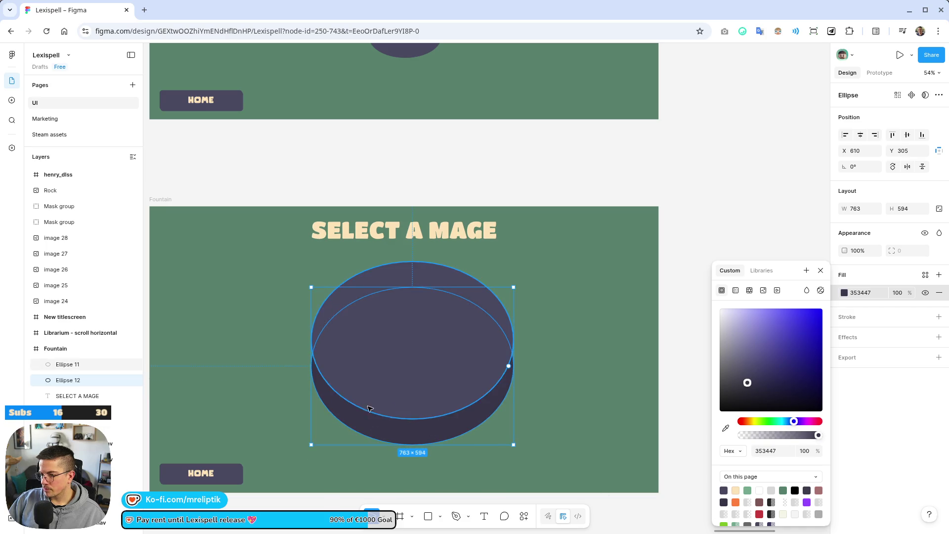
# - Draw a grey 763×234 rectangle across both ellipses
pyautogui.press('r')
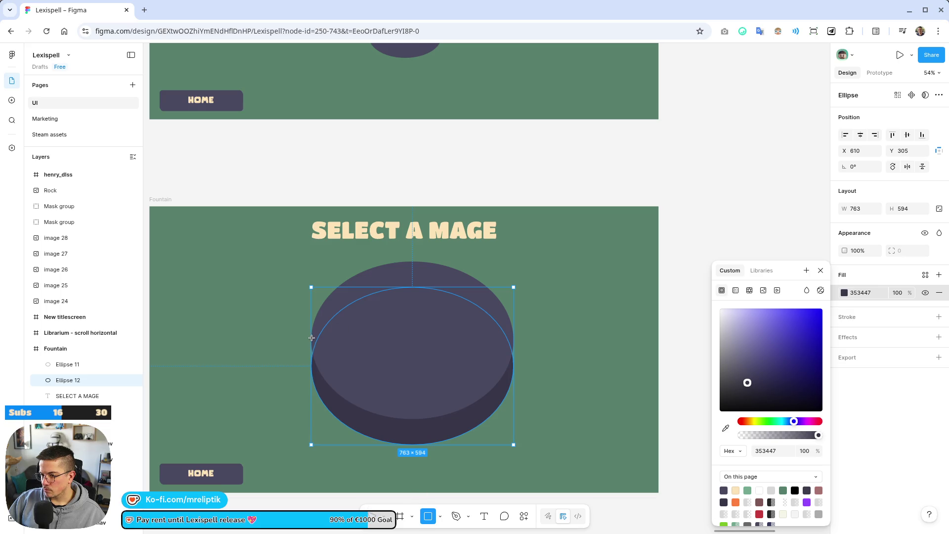
pyautogui.scroll(5, 331, 343)
pyautogui.moveTo(285, 327)
pyautogui.mouseDown()
pyautogui.moveTo(488, 409)
pyautogui.moveTo(699, 454)
pyautogui.mouseUp()
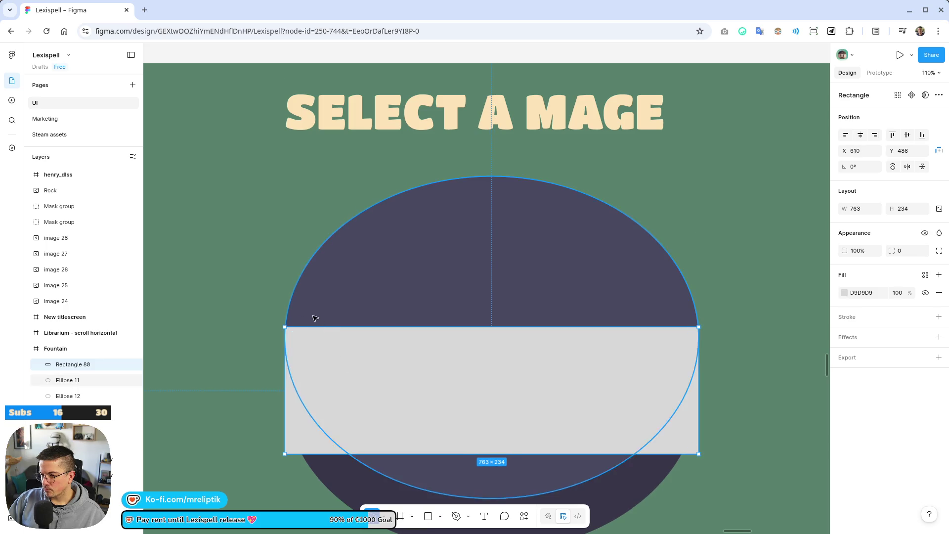
# - Shrink the rectangle to 763×105 and bring the top ellipse in front of it
pyautogui.moveTo(519, 356); pyautogui.dragTo(517, 366)
pyautogui.scroll(-2, 429, 409)
pyautogui.moveTo(488, 404)
pyautogui.mouseDown()
pyautogui.moveTo(485, 350)
pyautogui.moveTo(498, 307)
pyautogui.moveTo(507, 336)
pyautogui.mouseUp()
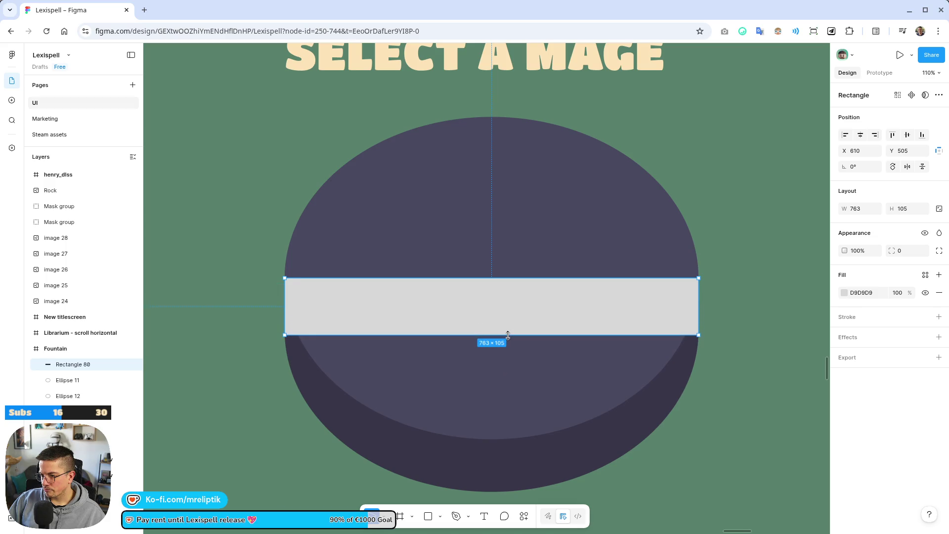
pyautogui.rightClick(508, 235)
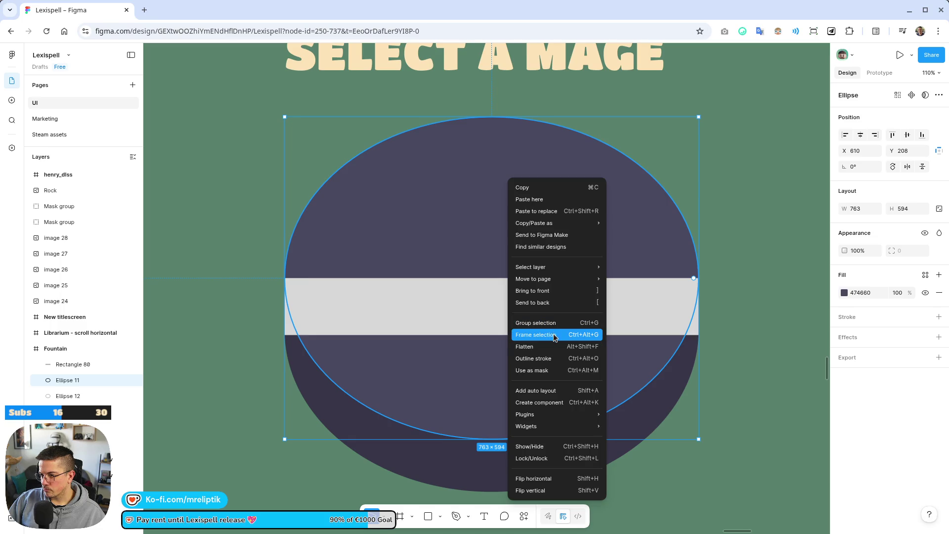
pyautogui.click(547, 295)
# - Fill the rectangle with the dark basin swatch, then reselect the top ellipse
pyautogui.press('Tab')
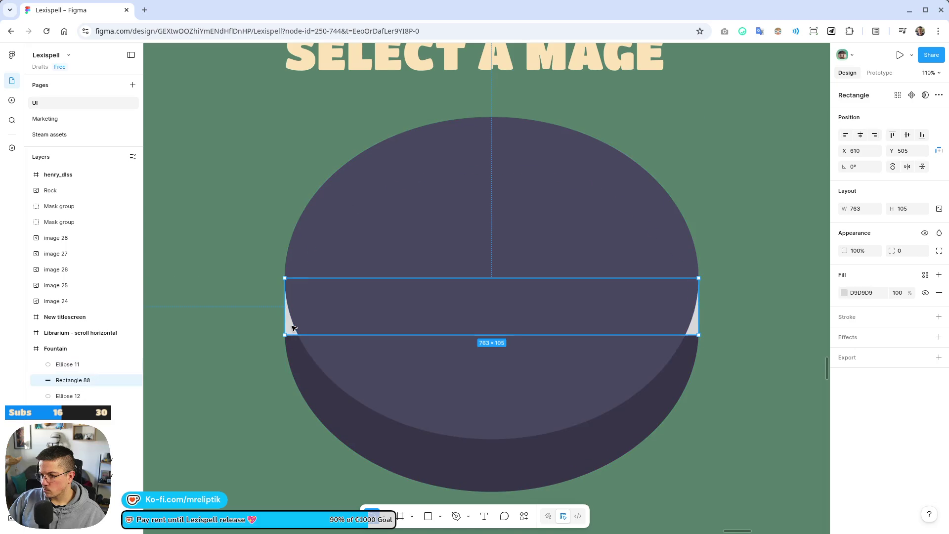
pyautogui.click(844, 296)
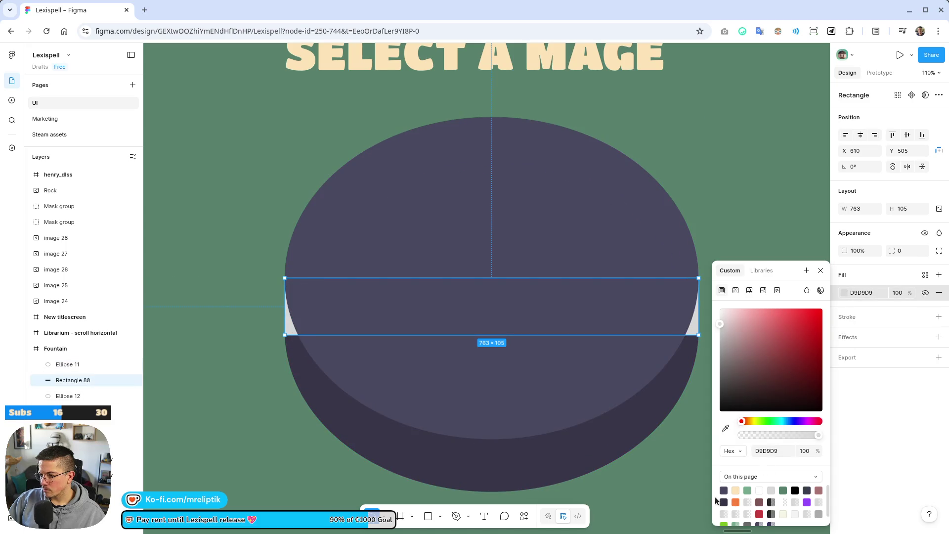
pyautogui.click(725, 491)
pyautogui.scroll(-5, 317, 327)
pyautogui.press('Escape')
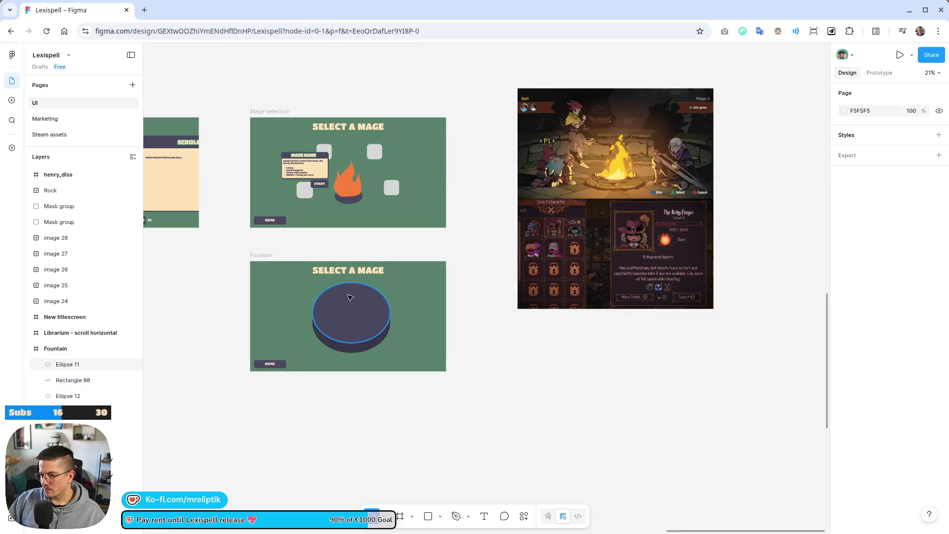
pyautogui.scroll(3, 351, 335)
pyautogui.scroll(2, 341, 375)
pyautogui.scroll(-2, 341, 387)
pyautogui.scroll(2, 340, 387)
pyautogui.click(385, 292)
pyautogui.scroll(2, 386, 291)
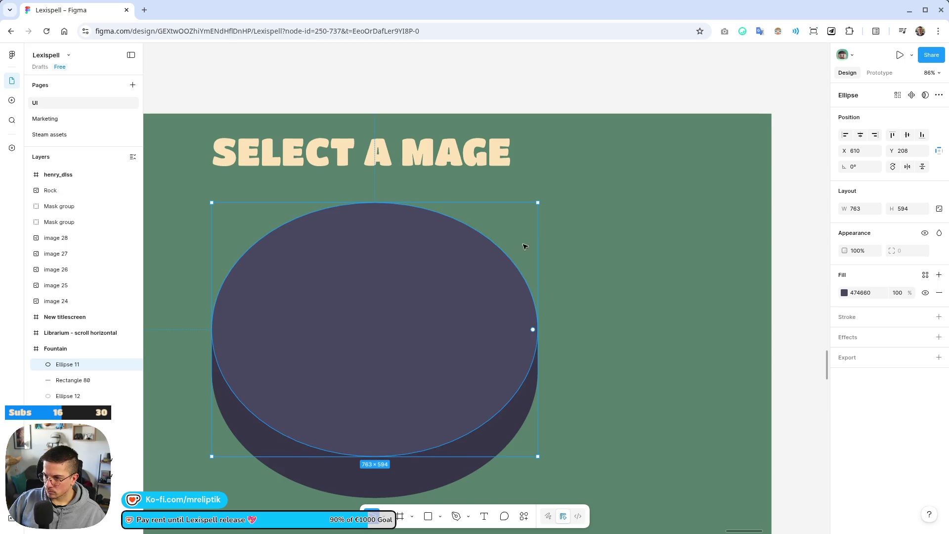
# - Duplicate the top ellipse, shrink the copy to 617×480 around its centre, and tint it lilac
pyautogui.hotkey('ctrl', 'd')
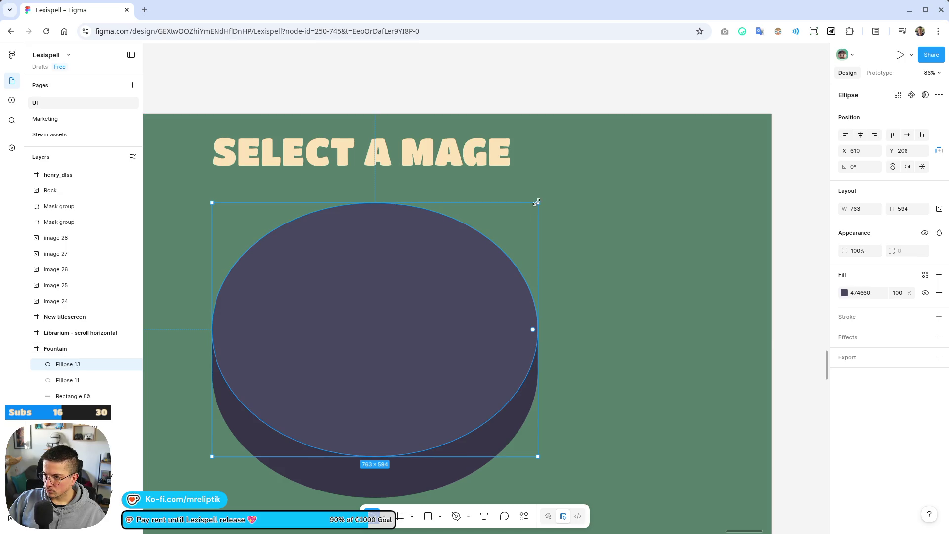
pyautogui.moveTo(539, 204); pyautogui.dragTo(507, 237)
pyautogui.scroll(2, 296, 302)
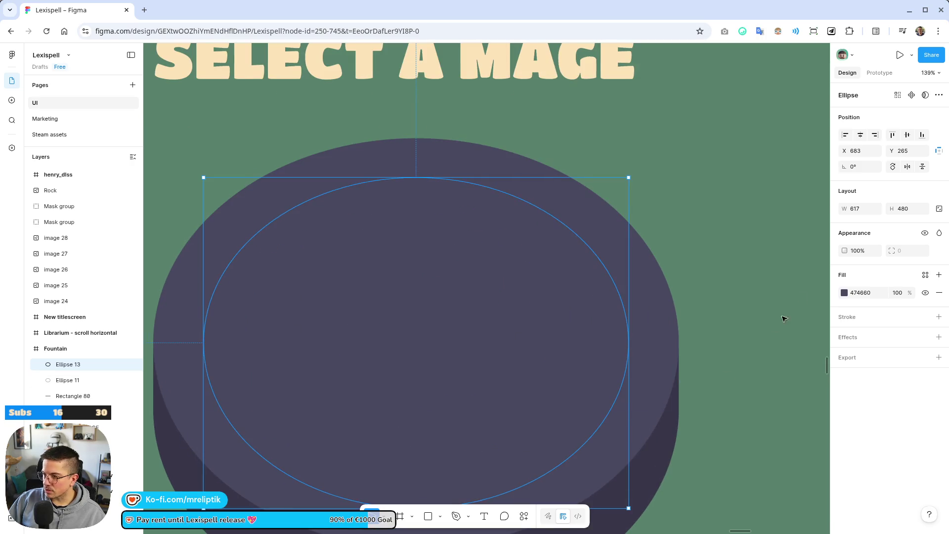
pyautogui.click(844, 293)
pyautogui.moveTo(759, 388)
pyautogui.mouseDown()
pyautogui.moveTo(750, 331)
pyautogui.moveTo(727, 320)
pyautogui.moveTo(773, 347)
pyautogui.moveTo(759, 321)
pyautogui.mouseUp()
# - Turn the outer top ellipse green and the dark base ellipse green 57826C
pyautogui.scroll(-3, 511, 256)
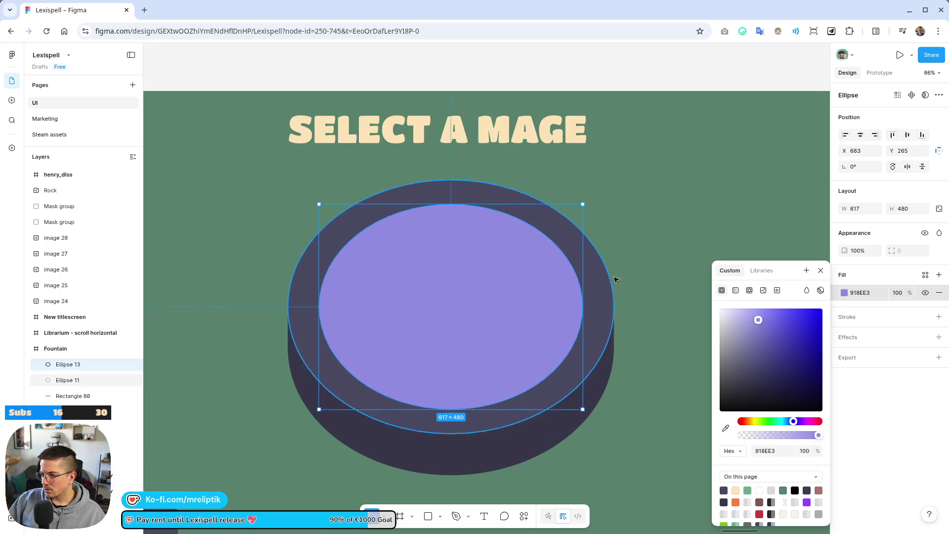
pyautogui.click(615, 277)
pyautogui.click(598, 292)
pyautogui.scroll(3, 564, 331)
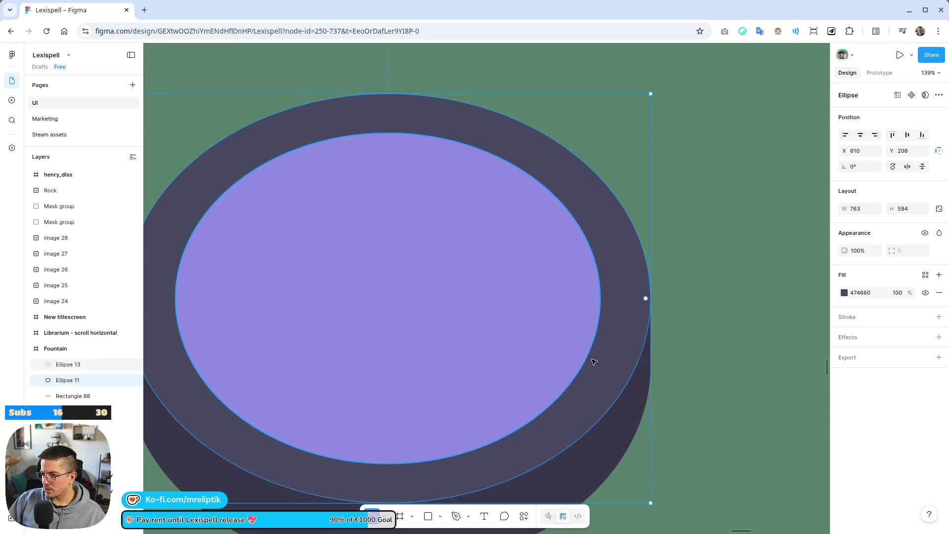
pyautogui.click(845, 292)
pyautogui.click(748, 490)
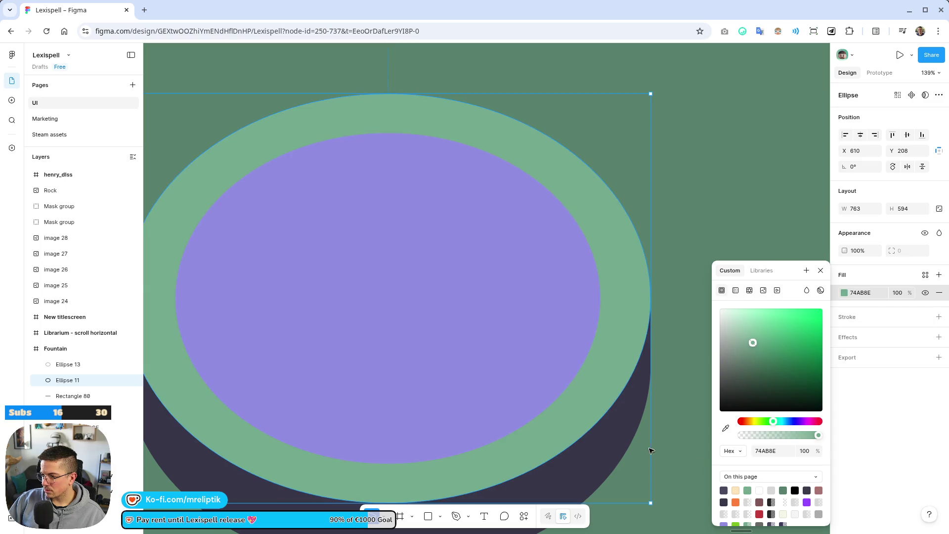
pyautogui.click(646, 435)
pyautogui.click(845, 293)
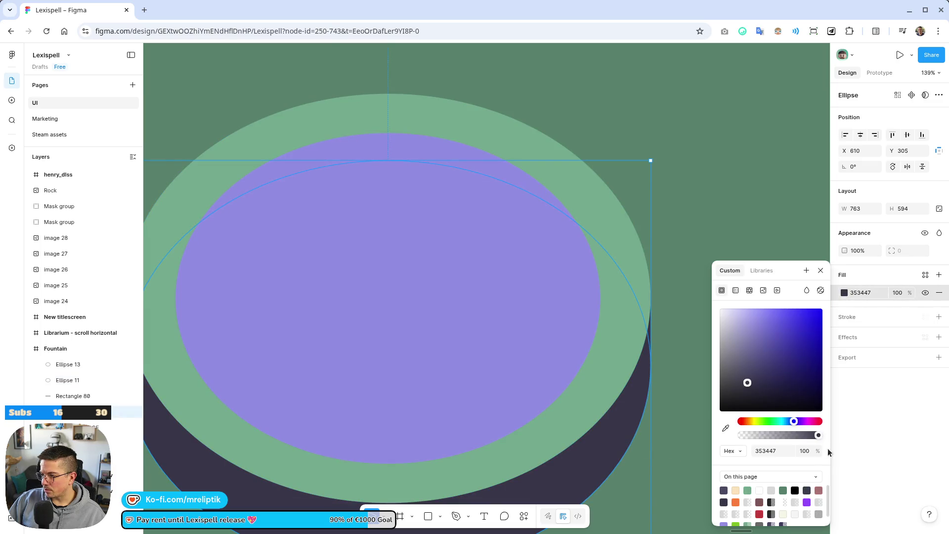
pyautogui.click(783, 491)
# - Make the rectangle behind the ellipse green to match the rim
pyautogui.click(627, 363)
pyautogui.click(626, 367)
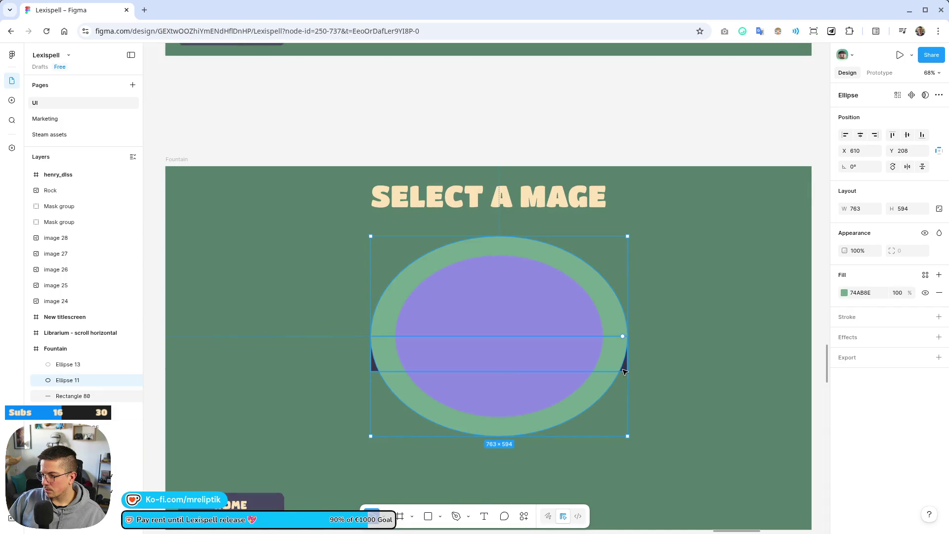
pyautogui.scroll(5, 622, 368)
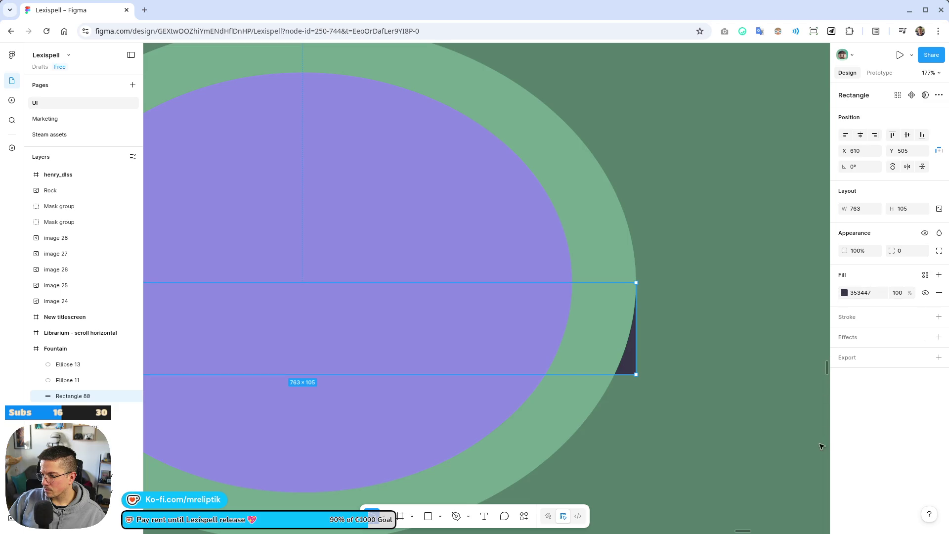
pyautogui.click(845, 292)
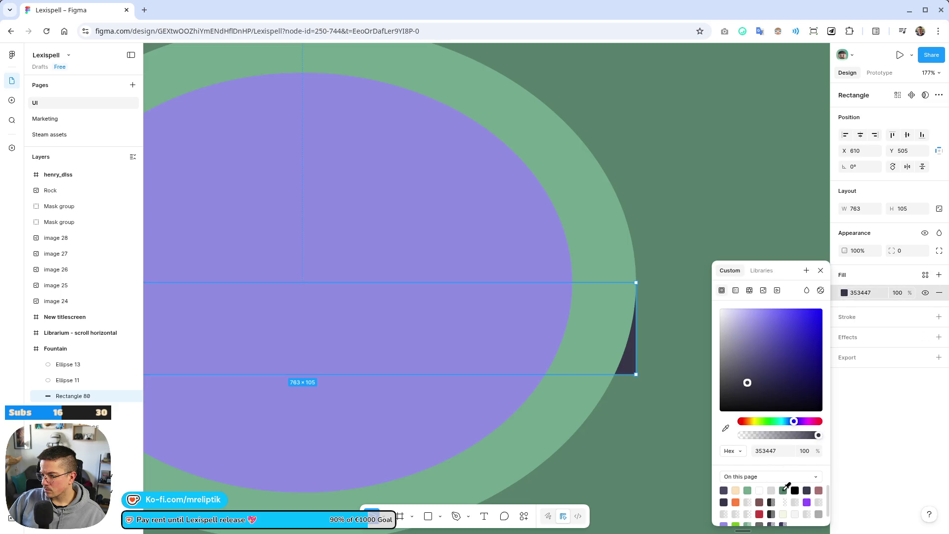
pyautogui.click(784, 490)
# - Recolour the purple inner ellipse dark navy 474660
pyautogui.click(523, 249)
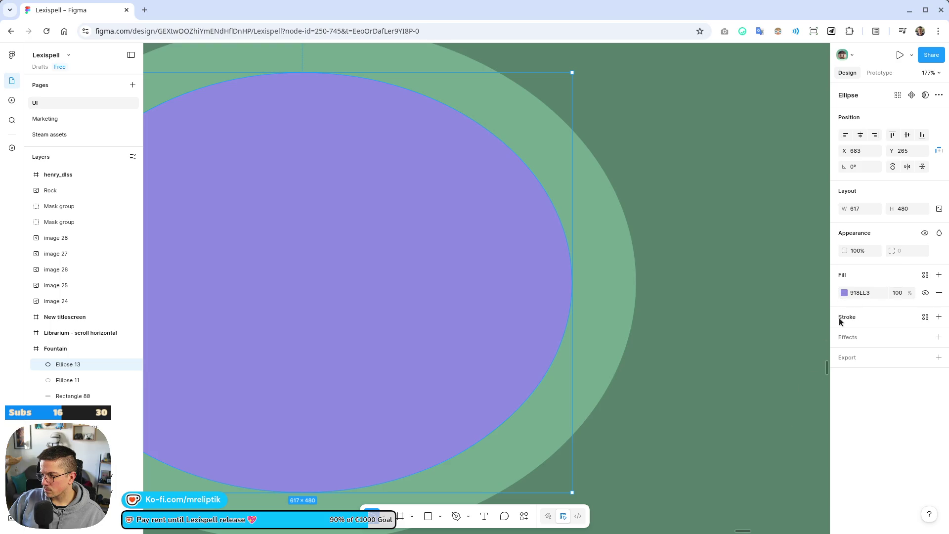
pyautogui.click(845, 293)
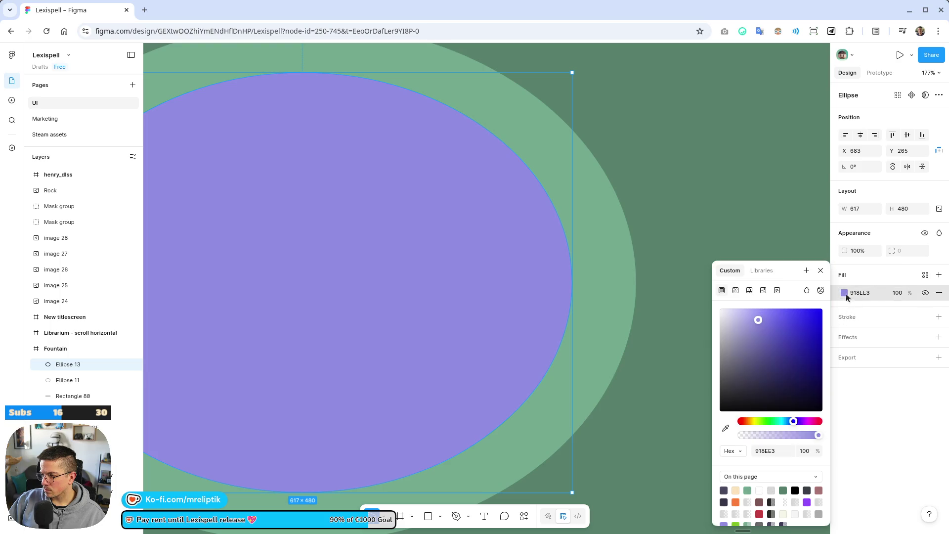
pyautogui.click(728, 488)
pyautogui.scroll(-10, 392, 303)
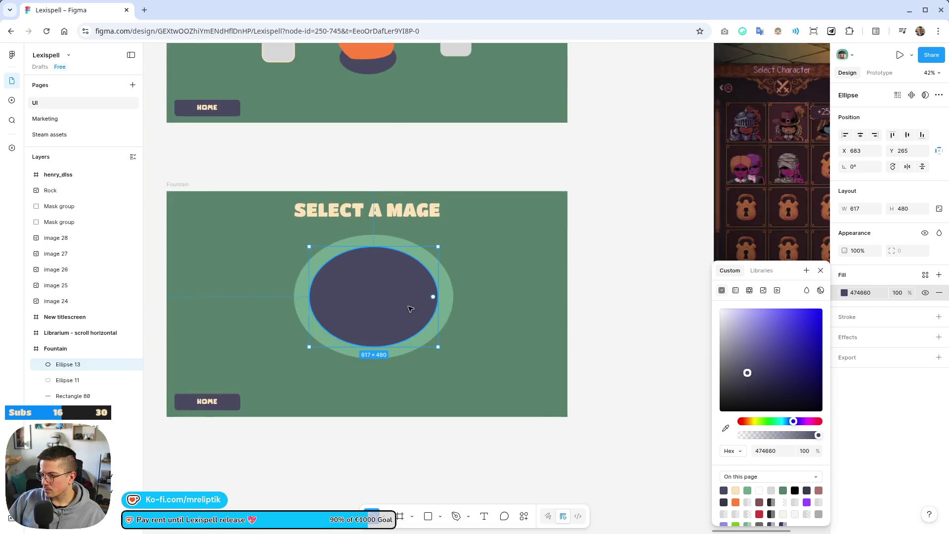
# - Set the Fountain frame background to cream FDE4B9
pyautogui.press('Escape')
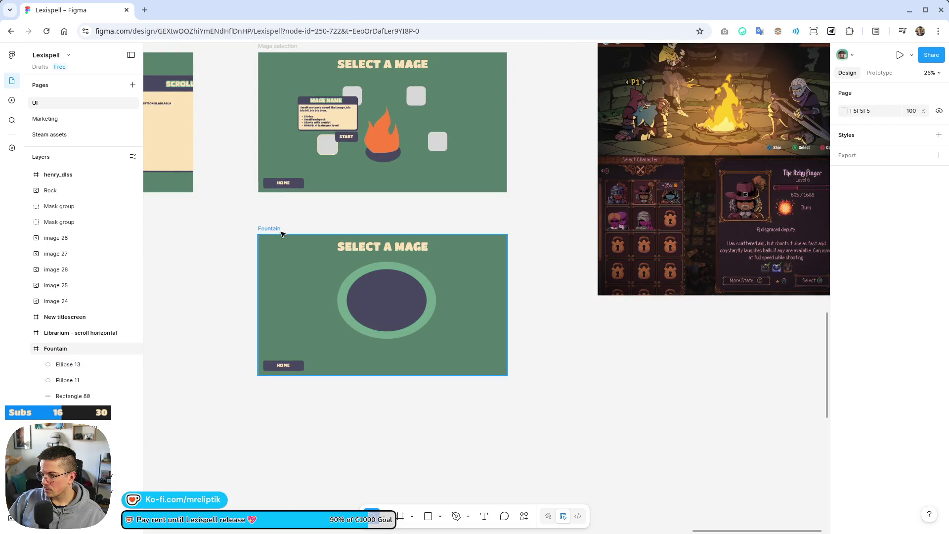
pyautogui.click(270, 229)
pyautogui.click(844, 345)
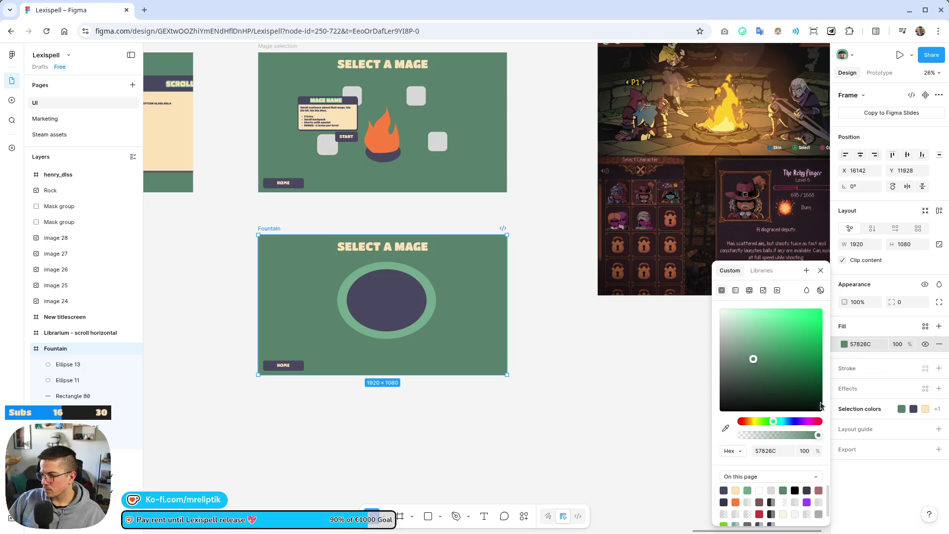
pyautogui.click(729, 490)
pyautogui.click(576, 301)
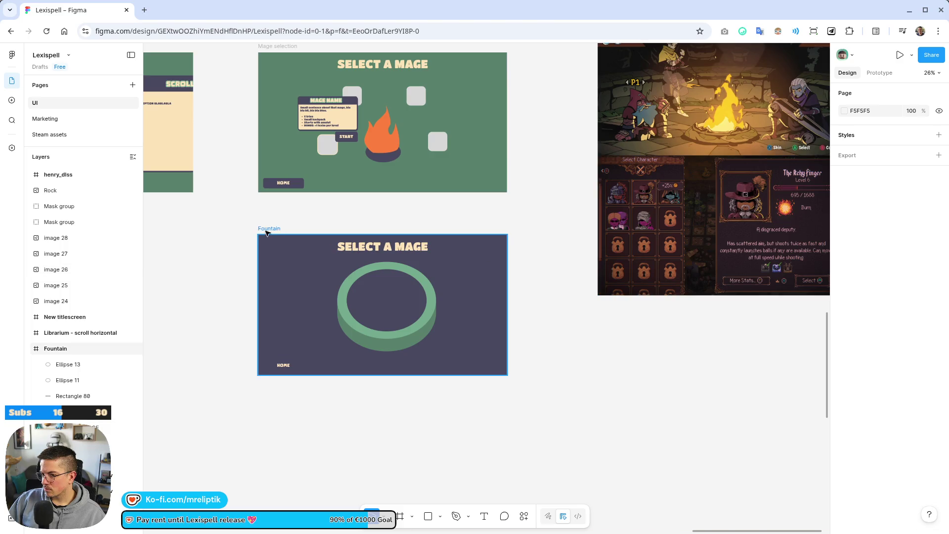
pyautogui.click(296, 236)
pyautogui.click(927, 409)
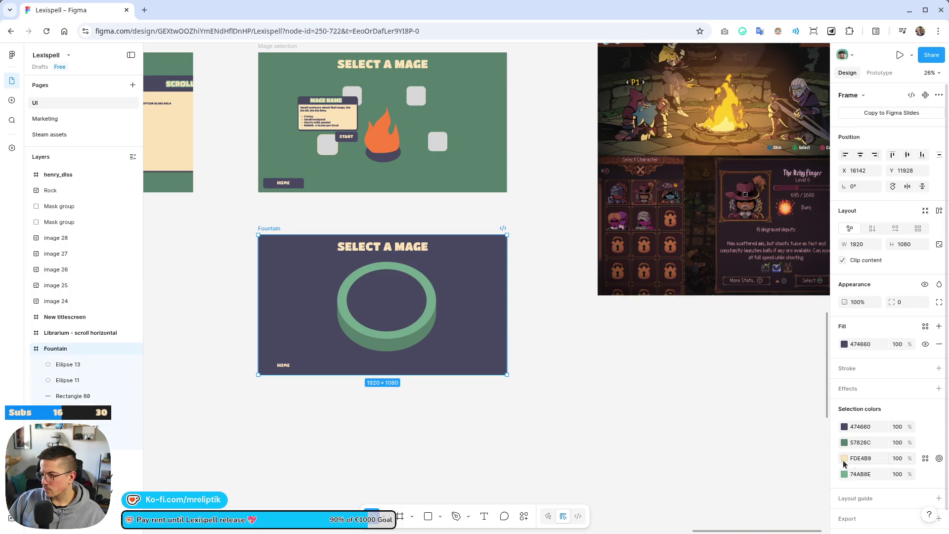
pyautogui.click(845, 345)
pyautogui.click(736, 489)
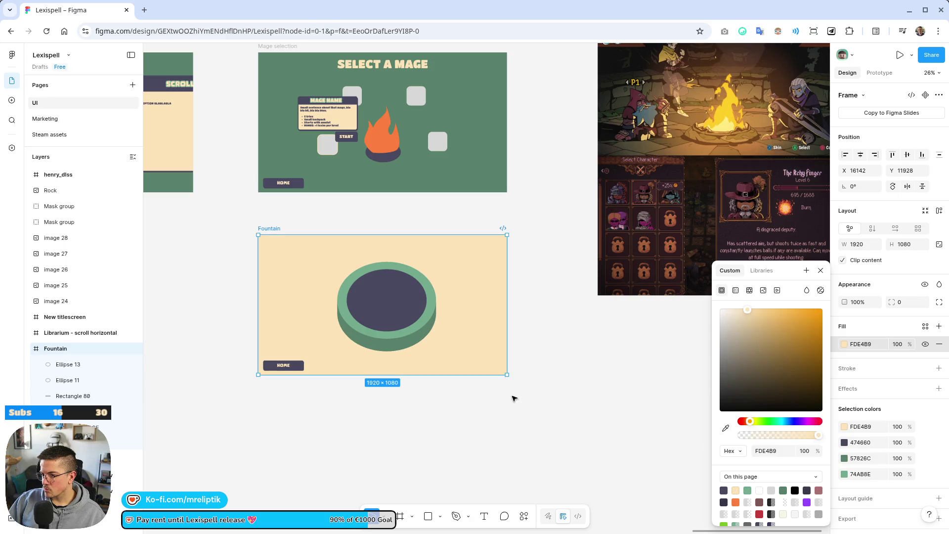
pyautogui.click(514, 398)
# - Make the SELECT A MAGE title text dark 474660
pyautogui.click(394, 246)
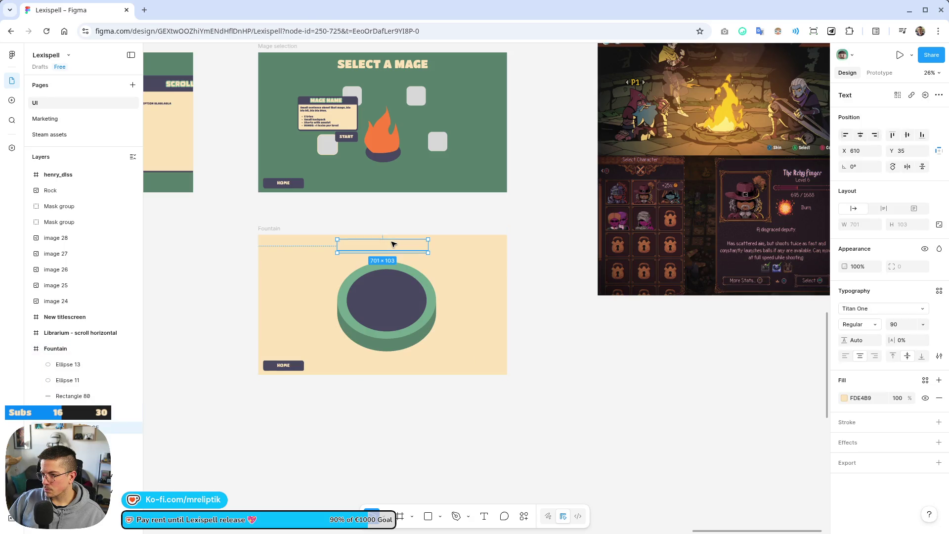
pyautogui.click(845, 399)
pyautogui.click(724, 490)
pyautogui.press('Escape')
# - Retype the title as FOUNTAIN and paste the spider picture onto the basin
pyautogui.scroll(3, 356, 286)
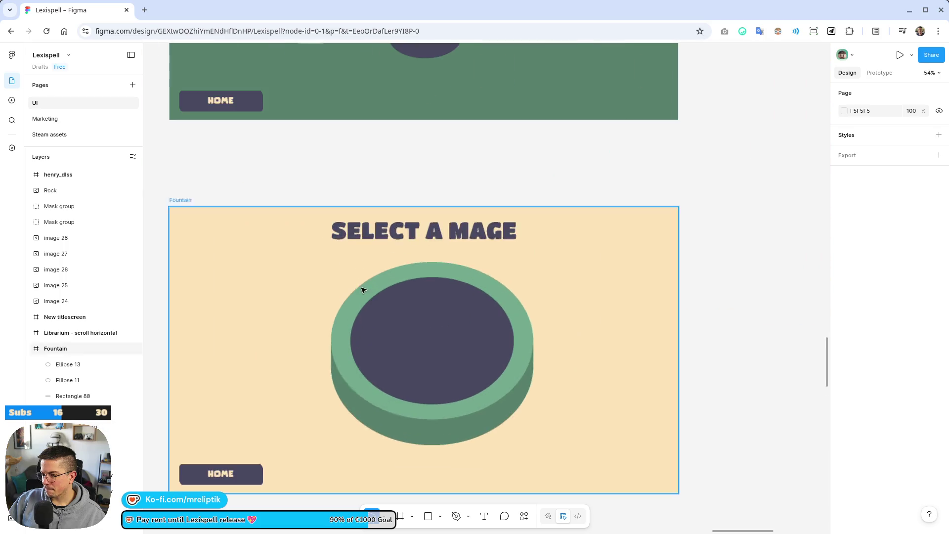
pyautogui.doubleClick(432, 232)
pyautogui.write('FOUNTAIN')
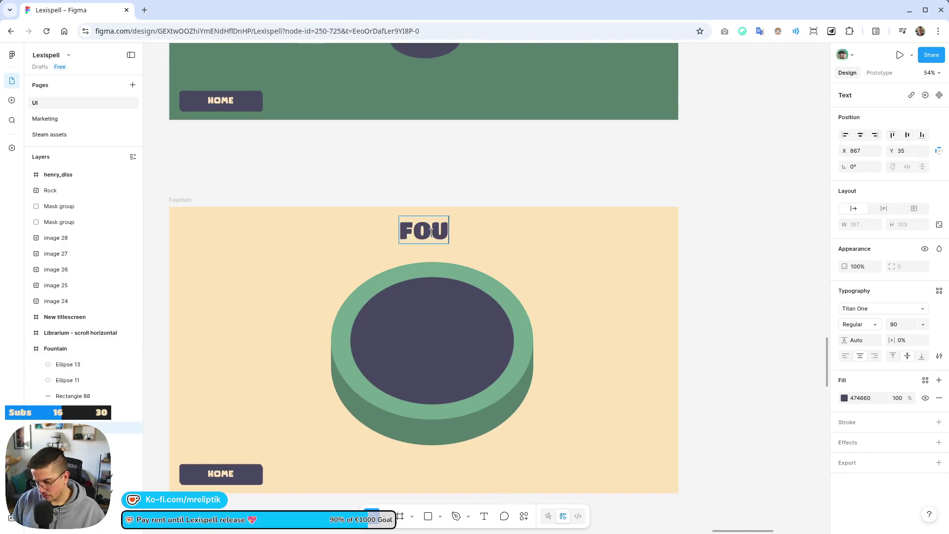
pyautogui.press('Escape')
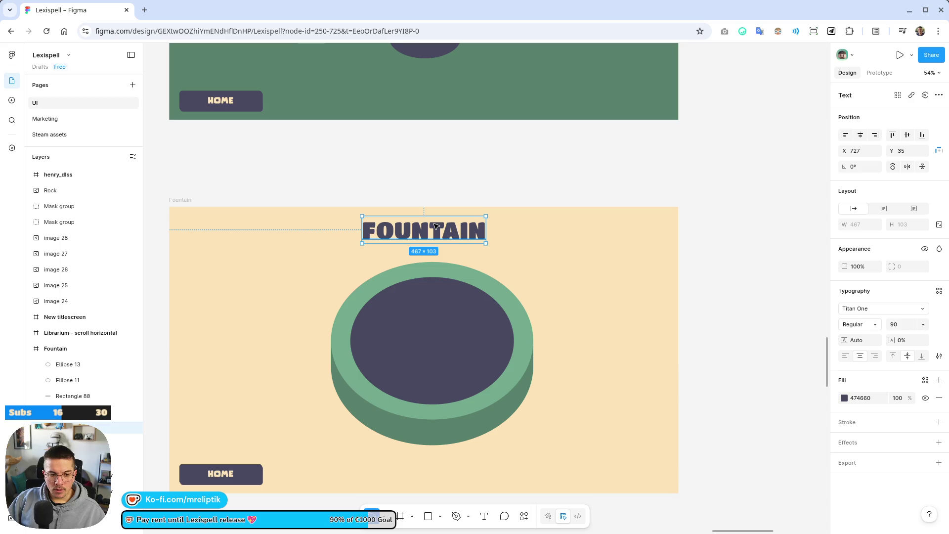
pyautogui.click(443, 353)
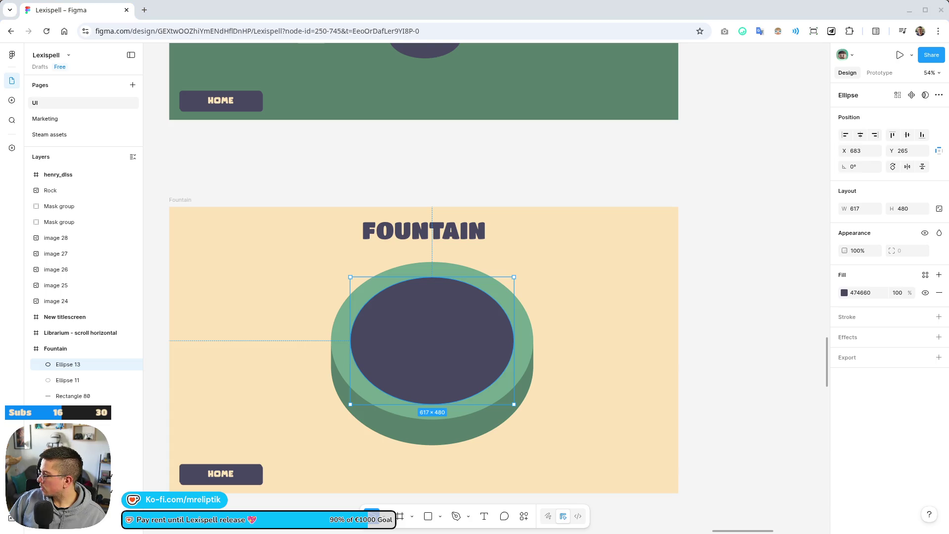
pyautogui.hotkey('ctrl', 'v')
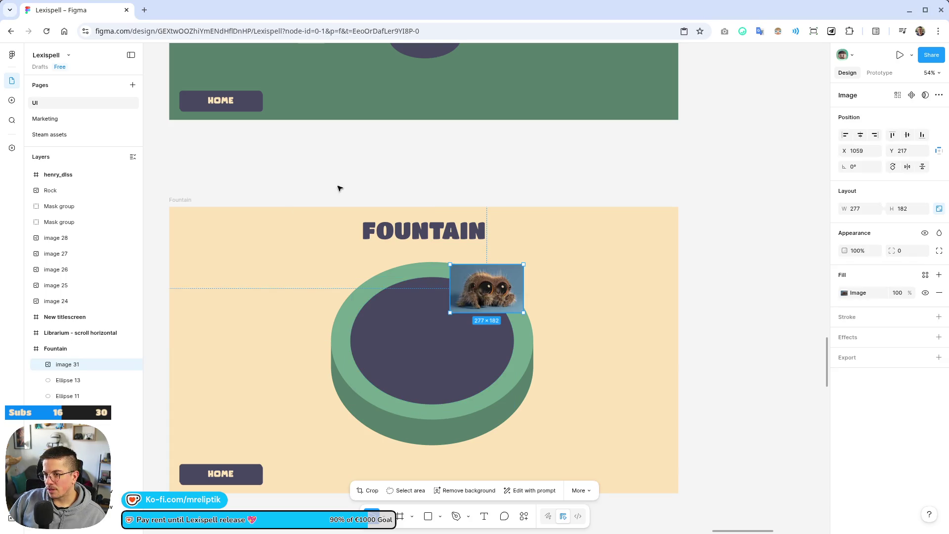
# - Remove the spider's background, flip it upside down, enlarge it to 441×290, and move it up
pyautogui.moveTo(500, 277)
pyautogui.mouseDown()
pyautogui.moveTo(279, 290)
pyautogui.moveTo(253, 179)
pyautogui.moveTo(273, 278)
pyautogui.mouseUp()
pyautogui.click(465, 491)
pyautogui.moveTo(311, 248)
pyautogui.mouseDown()
pyautogui.moveTo(271, 237)
pyautogui.moveTo(204, 364)
pyautogui.moveTo(187, 334)
pyautogui.mouseUp()
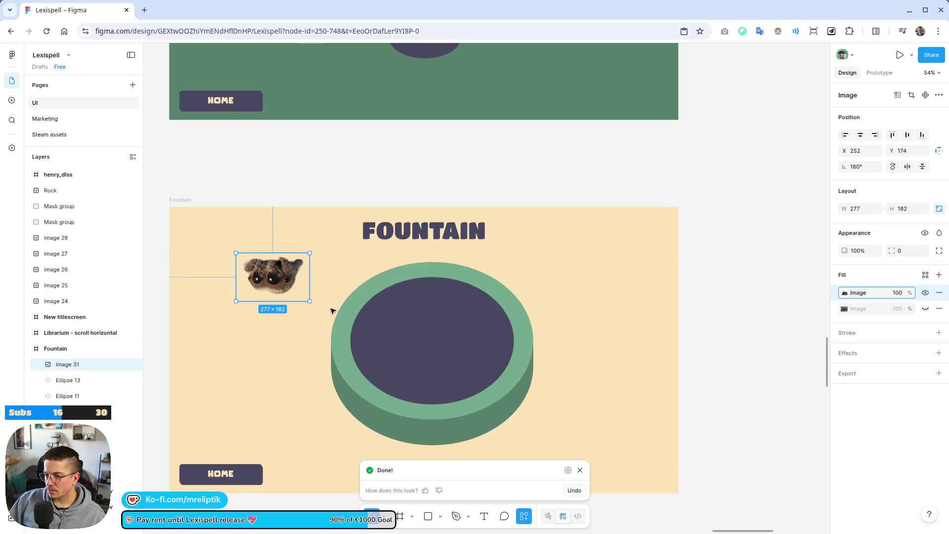
pyautogui.moveTo(309, 301)
pyautogui.mouseDown()
pyautogui.moveTo(383, 350)
pyautogui.moveTo(348, 331)
pyautogui.mouseUp()
pyautogui.moveTo(284, 271)
pyautogui.mouseDown()
pyautogui.moveTo(293, 248)
pyautogui.moveTo(482, 235)
pyautogui.moveTo(467, 223)
pyautogui.mouseUp()
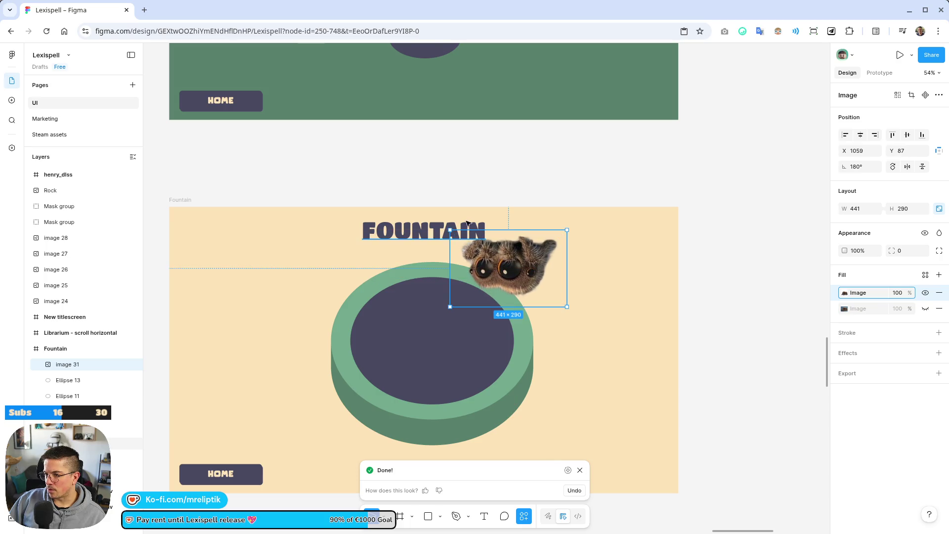
# - Delete the FOUNTAIN title and nudge the spider slightly left
pyautogui.click(419, 231)
pyautogui.press('Delete')
pyautogui.moveTo(509, 267); pyautogui.dragTo(485, 262)
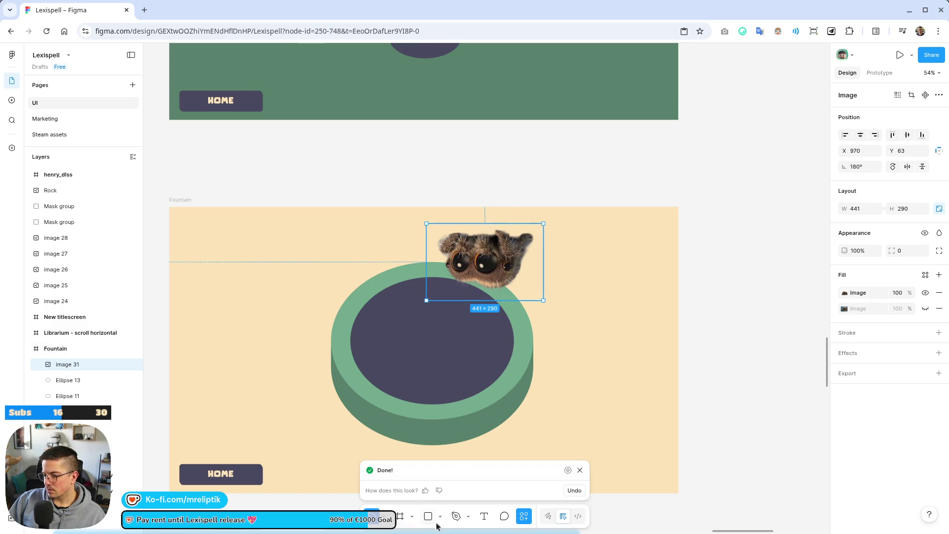
# - Draw a vertical Pen thread line rising from the spider to the frame's top
pyautogui.click(456, 516)
pyautogui.scroll(5, 541, 316)
pyautogui.click(340, 313)
pyautogui.click(340, 145)
pyautogui.scroll(-5, 367, 313)
# - Give the thread line a thick 13-weight white FFFFFF stroke
pyautogui.moveTo(889, 236)
pyautogui.mouseDown()
pyautogui.moveTo(913, 235)
pyautogui.moveTo(837, 265)
pyautogui.mouseUp()
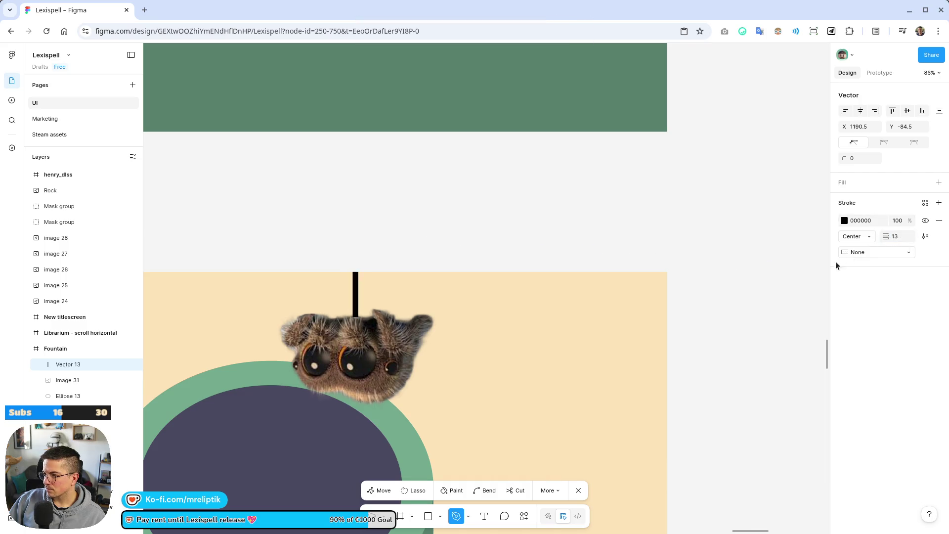
pyautogui.click(844, 220)
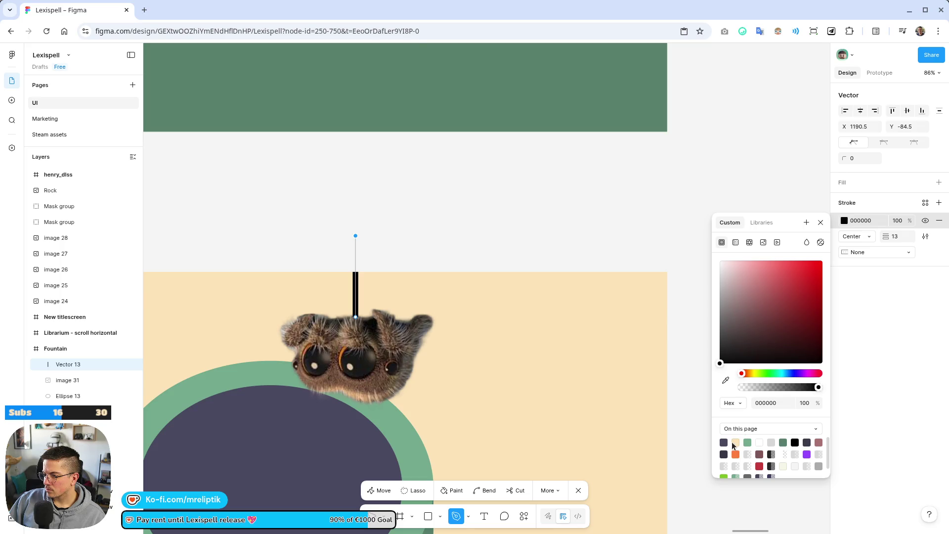
pyautogui.click(760, 442)
pyautogui.scroll(-5, 391, 240)
pyautogui.rightClick(522, 239)
pyautogui.press('Escape')
pyautogui.press('Escape')
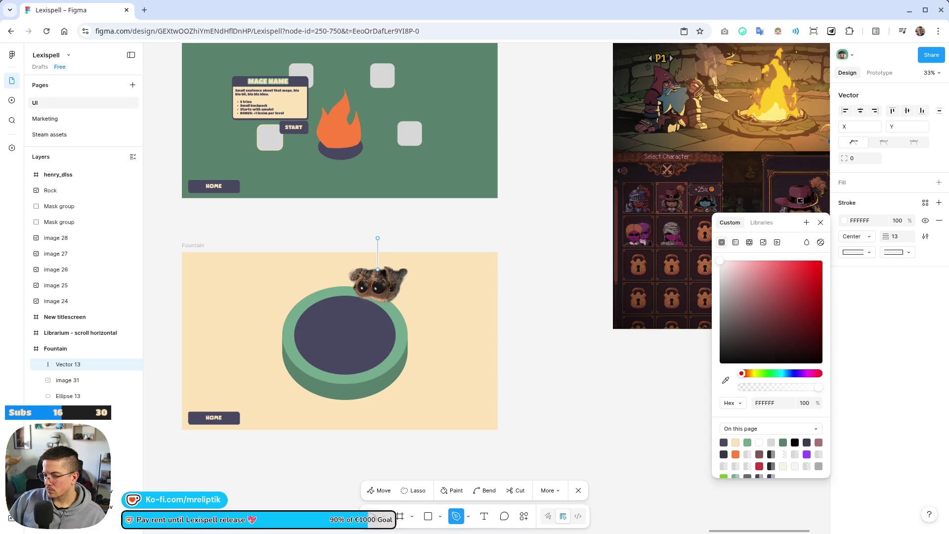
pyautogui.press('Escape')
pyautogui.press('Escape')
pyautogui.scroll(2, 493, 290)
pyautogui.scroll(-5, 493, 291)
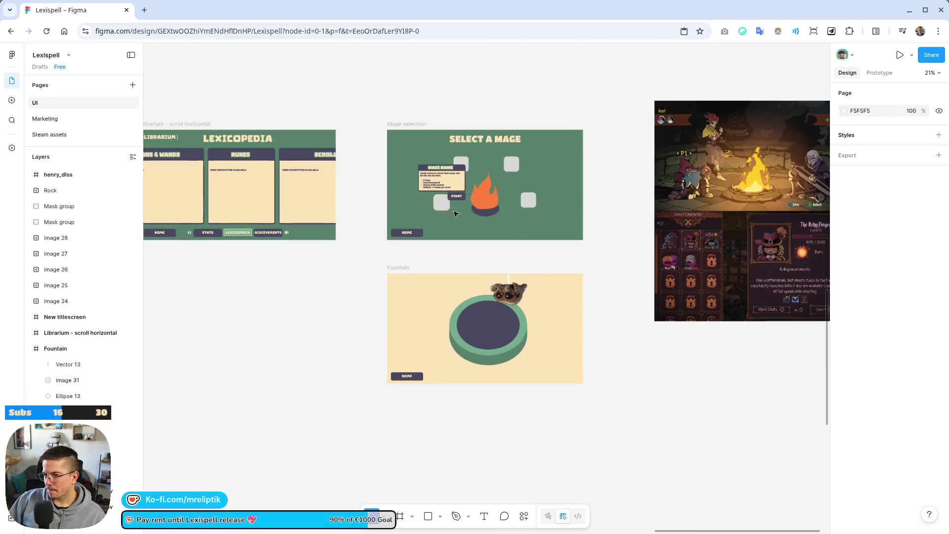
pyautogui.click(444, 182)
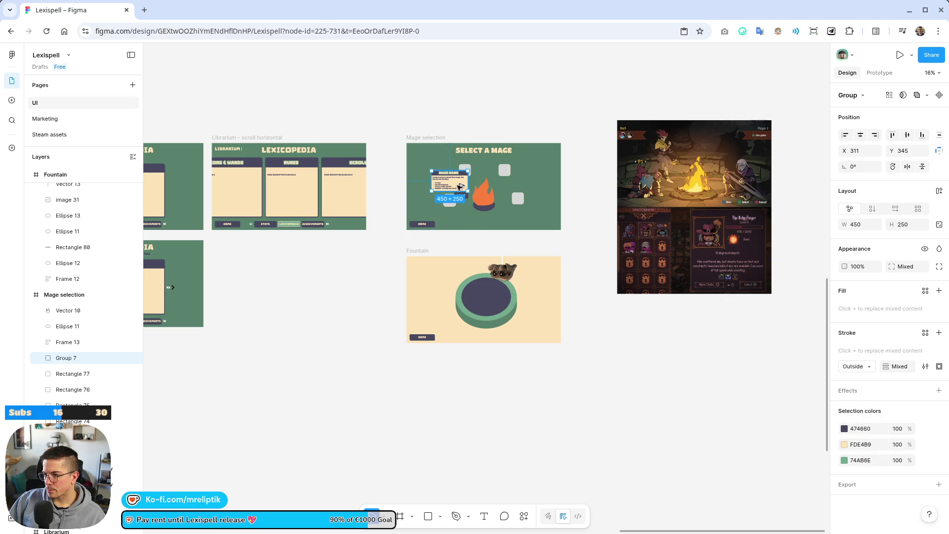
# - Copy the mage card into the Fountain frame and delete its MAGE NAME title and header bar
pyautogui.moveTo(444, 182); pyautogui.dragTo(537, 294)
pyautogui.scroll(5, 544, 288)
pyautogui.scroll(5, 544, 288)
pyautogui.doubleClick(469, 252)
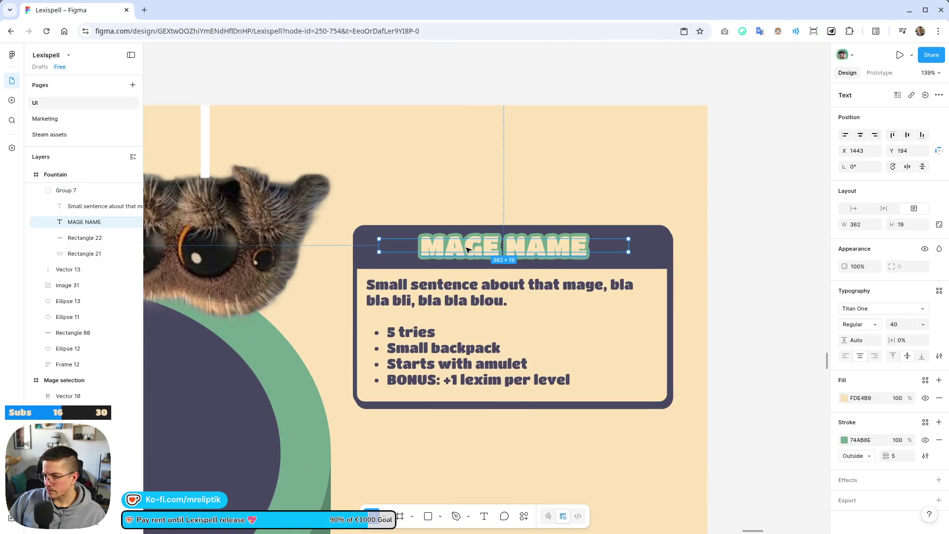
pyautogui.press('Delete')
pyautogui.click(468, 252)
pyautogui.doubleClick(468, 252)
pyautogui.press('Delete')
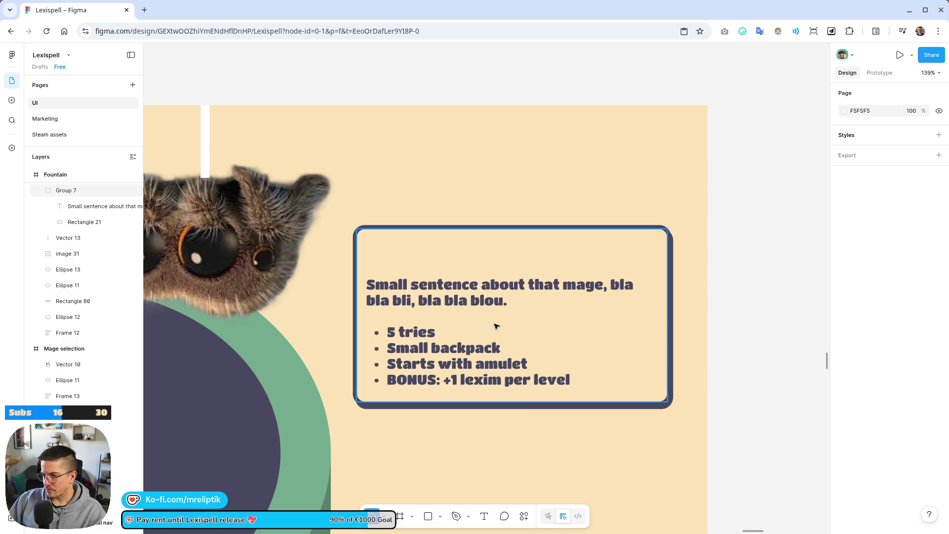
pyautogui.click(505, 375)
# - Rewrite the card text as the greeting "Hello I'm Sssspidey the spider" and move it higher
pyautogui.doubleClick(442, 292)
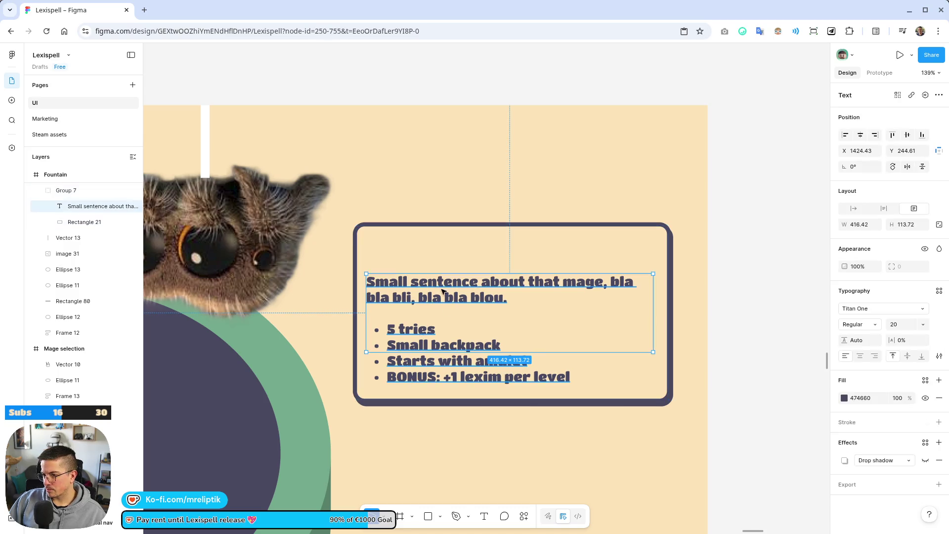
pyautogui.doubleClick(495, 299)
pyautogui.write("Hello I'm Ssssp")
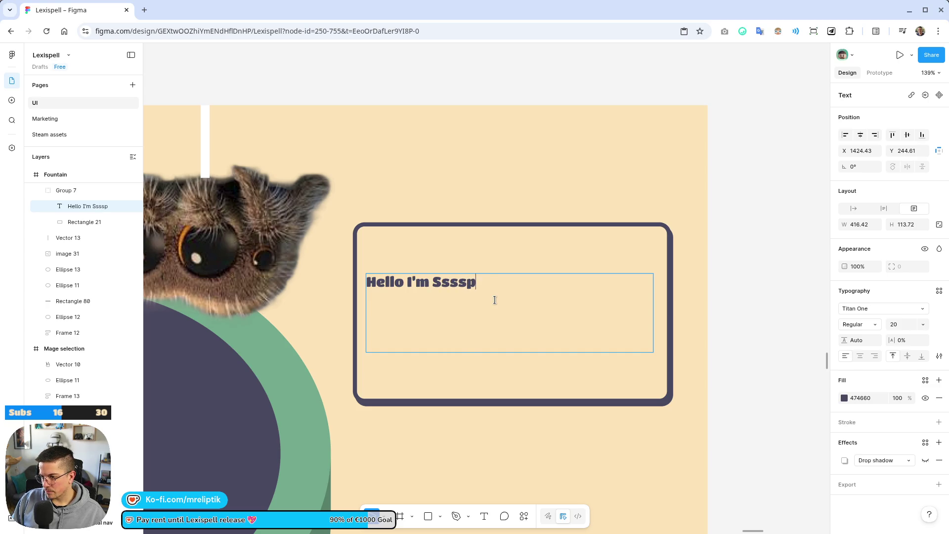
pyautogui.write('idey the spide')
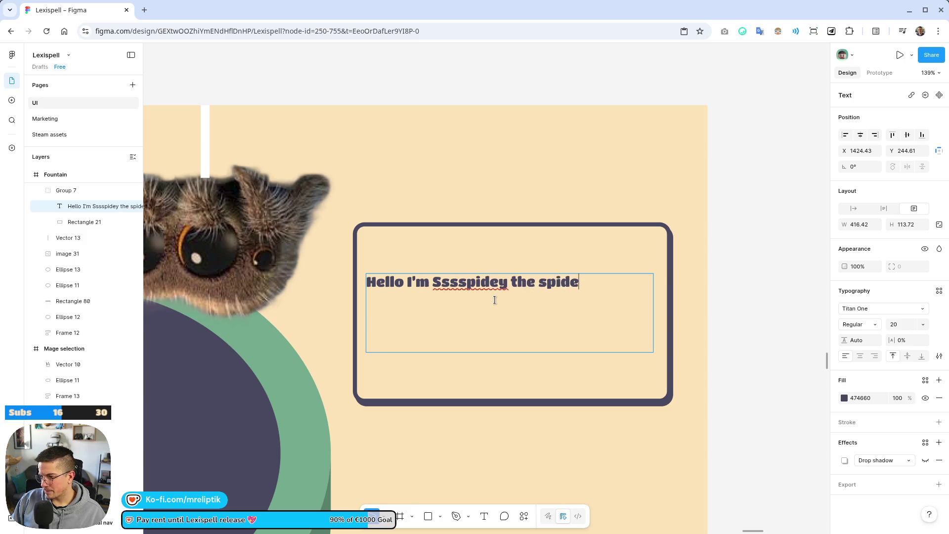
pyautogui.press('Escape')
pyautogui.moveTo(448, 296); pyautogui.dragTo(447, 266)
# - Shorten the card box to 80 px tall and narrow it from 450 to 346 wide
pyautogui.click(494, 399)
pyautogui.moveTo(495, 399)
pyautogui.mouseDown()
pyautogui.moveTo(496, 303)
pyautogui.moveTo(511, 275)
pyautogui.moveTo(492, 174)
pyautogui.moveTo(441, 251)
pyautogui.moveTo(427, 176)
pyautogui.moveTo(412, 194)
pyautogui.mouseUp()
pyautogui.press('Escape')
pyautogui.scroll(-5, 411, 194)
pyautogui.moveTo(521, 210); pyautogui.dragTo(500, 210)
# - Shrink the speech text box to one line and fit the bubble width to it
pyautogui.doubleClick(497, 212)
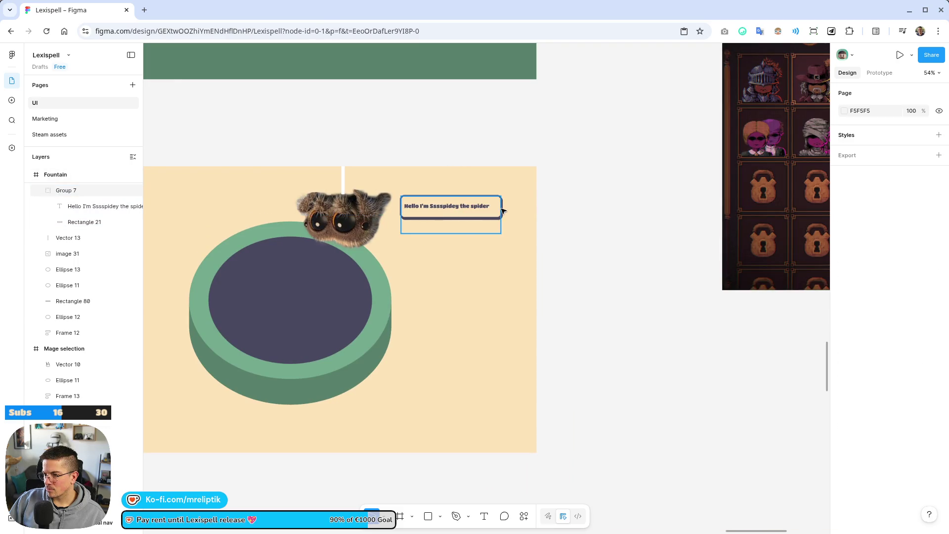
pyautogui.scroll(10, 503, 209)
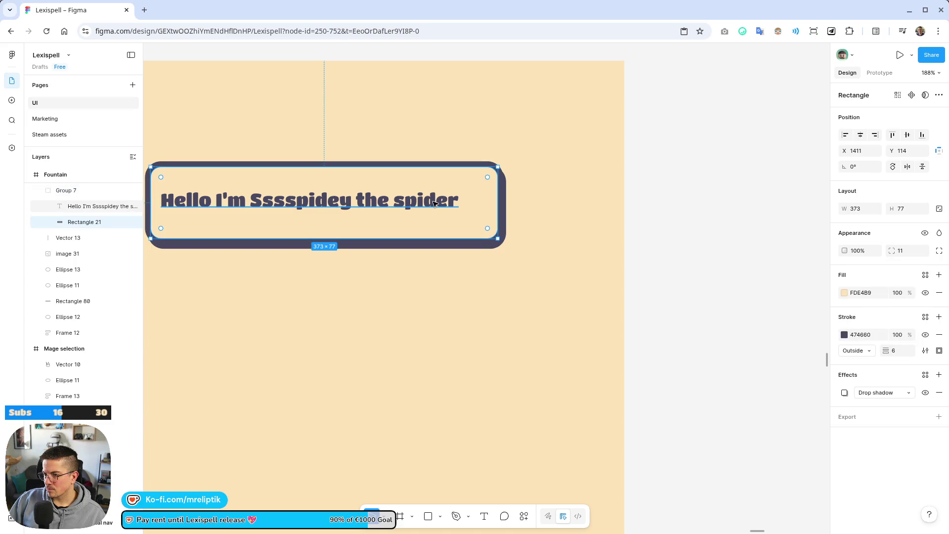
pyautogui.click(470, 217)
pyautogui.moveTo(482, 295)
pyautogui.mouseDown()
pyautogui.moveTo(470, 205)
pyautogui.moveTo(494, 205)
pyautogui.mouseUp()
pyautogui.click(511, 210)
pyautogui.click(500, 204)
pyautogui.scroll(-5, 500, 216)
pyautogui.click(500, 217)
pyautogui.scroll(-3, 499, 216)
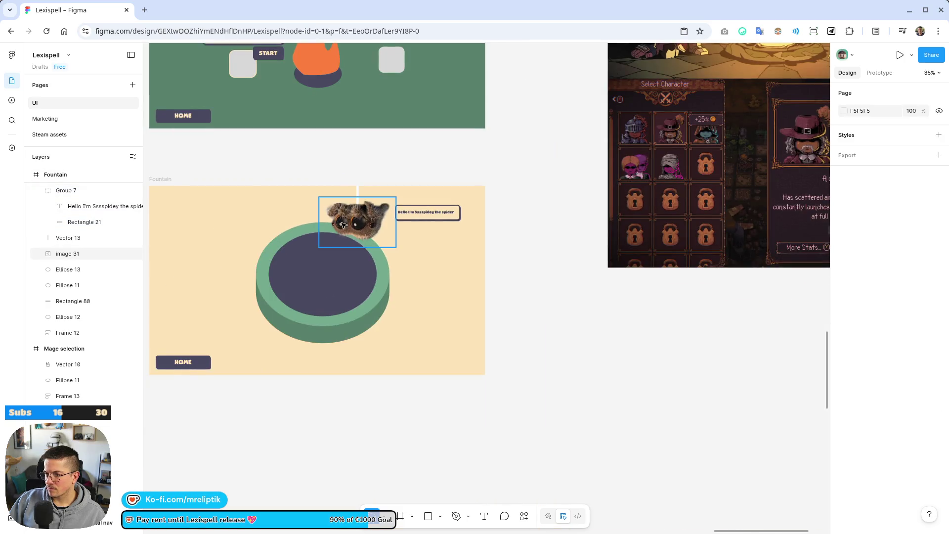
pyautogui.scroll(2, 348, 295)
pyautogui.hscroll(-2, 348, 295)
pyautogui.scroll(1, 349, 295)
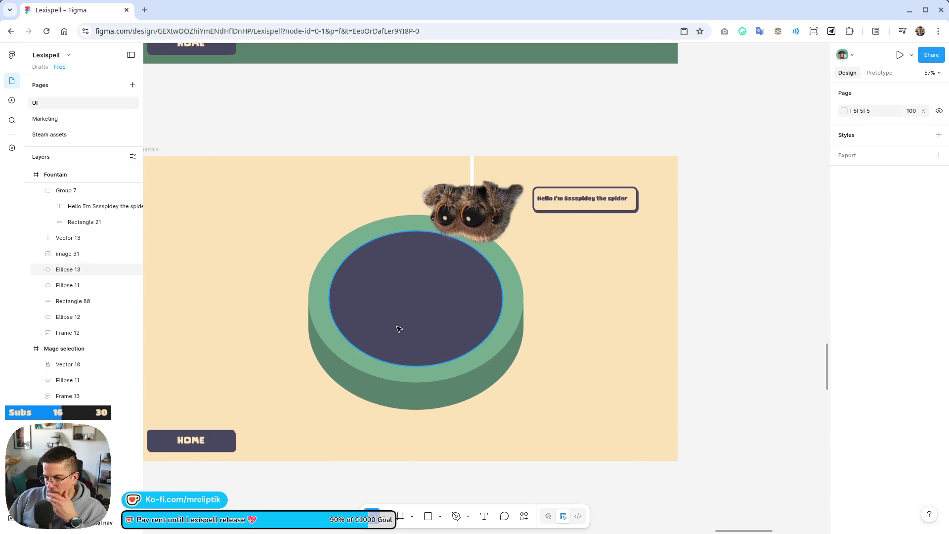
# - Group the basin's ellipses and rectangle, leaving out the spider and speech bubble
pyautogui.click(454, 363)
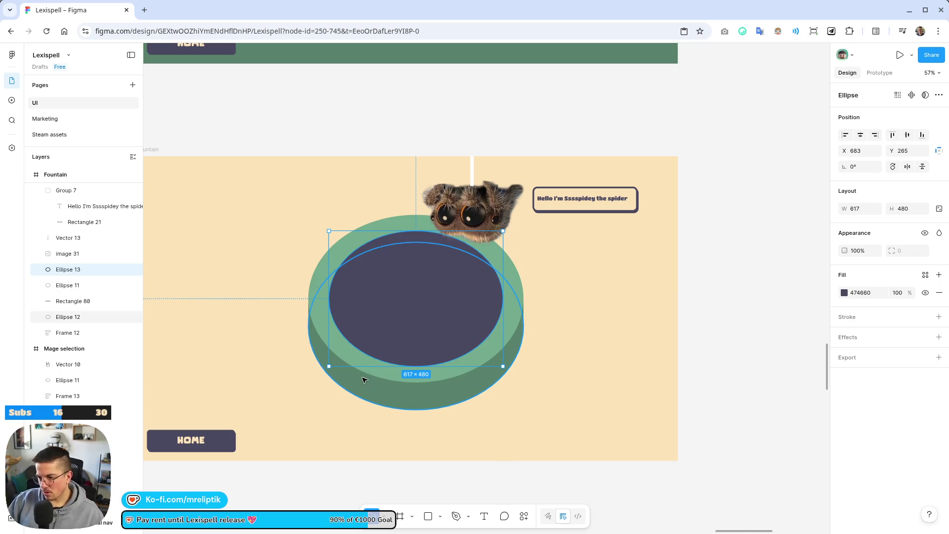
pyautogui.keyDown('shift'); pyautogui.click(371, 364); pyautogui.keyUp('shift')
pyautogui.scroll(-4, 395, 346)
pyautogui.scroll(-5, 447, 336)
pyautogui.moveTo(532, 350); pyautogui.dragTo(354, 188)
pyautogui.keyDown('shift'); pyautogui.click(484, 197); pyautogui.keyUp('shift')
pyautogui.keyDown('shift'); pyautogui.click(487, 198); pyautogui.keyUp('shift')
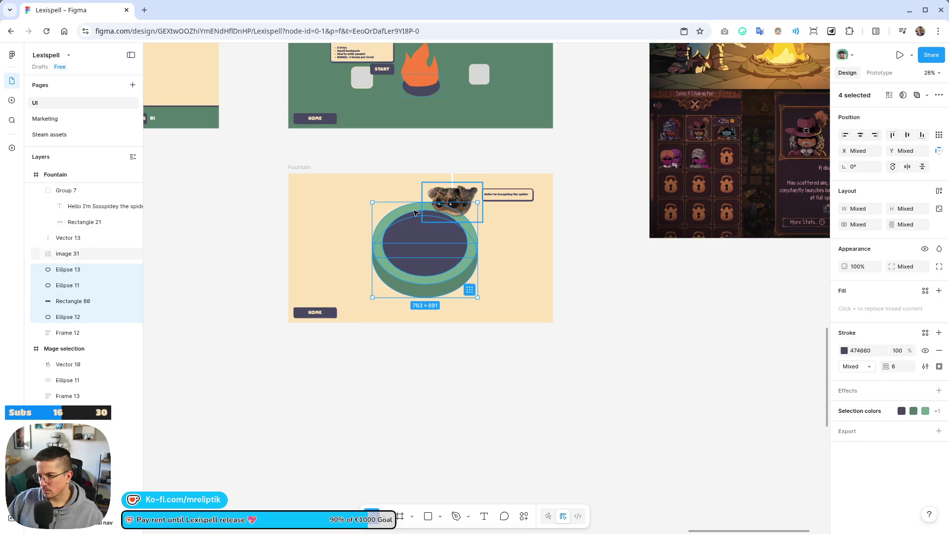
pyautogui.scroll(5, 472, 210)
pyautogui.hotkey('ctrl', 'g')
# - Scale the basin group down to 600×543 and shift it up-right
pyautogui.moveTo(600, 152); pyautogui.dragTo(540, 216)
pyautogui.moveTo(443, 306)
pyautogui.mouseDown()
pyautogui.moveTo(471, 284)
pyautogui.moveTo(464, 261)
pyautogui.mouseUp()
pyautogui.scroll(-3, 465, 261)
pyautogui.click(458, 303)
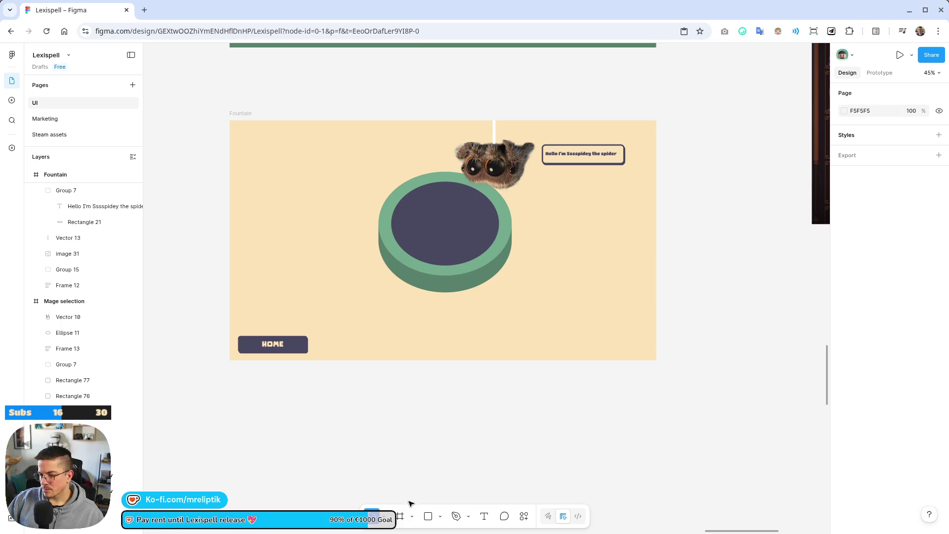
pyautogui.click(428, 523)
pyautogui.scroll(5, 448, 279)
# - Draw a tall rectangle above the fountain basin and fill it with dark 474660
pyautogui.moveTo(419, 316)
pyautogui.mouseDown()
pyautogui.moveTo(461, 437)
pyautogui.moveTo(472, 439)
pyautogui.mouseUp()
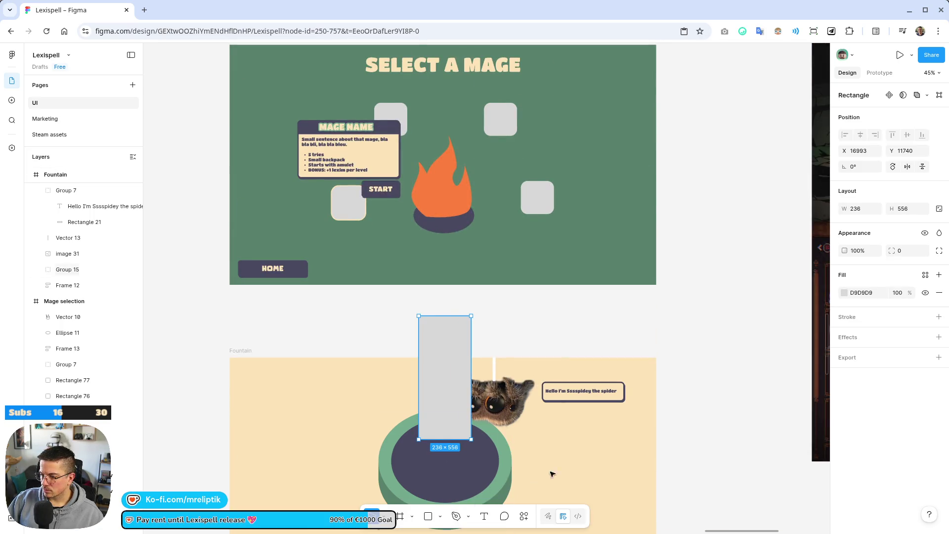
pyautogui.click(845, 292)
pyautogui.click(724, 490)
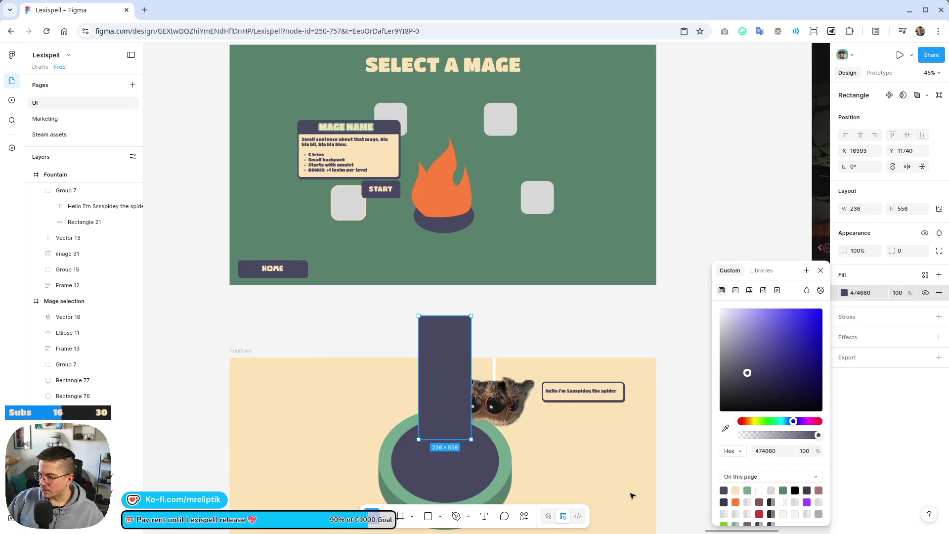
pyautogui.scroll(-3, 544, 247)
# - Move the dark column into the Fountain frame, layered below the spider image
pyautogui.click(484, 275)
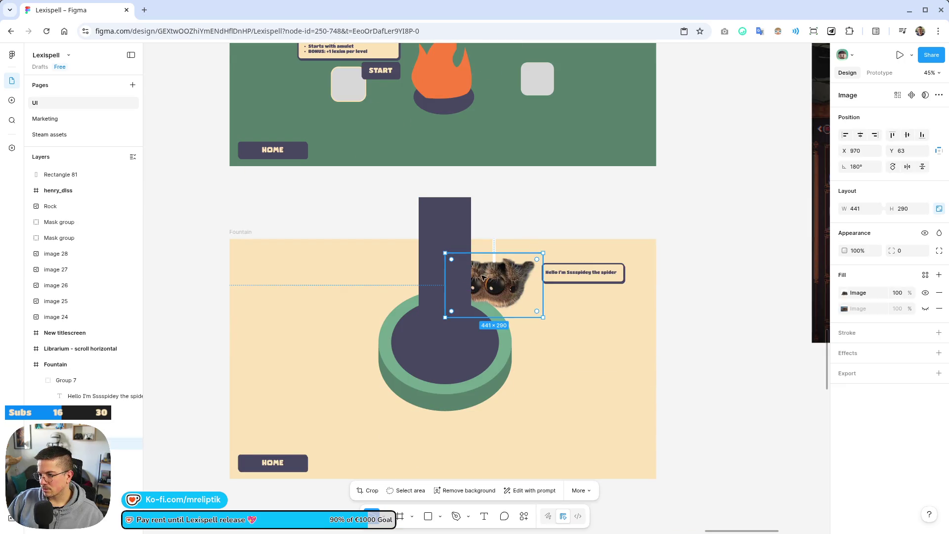
pyautogui.click(441, 245)
pyautogui.rightClick(452, 254)
pyautogui.moveTo(75, 175); pyautogui.dragTo(71, 216)
pyautogui.click(231, 231)
pyautogui.click(450, 227)
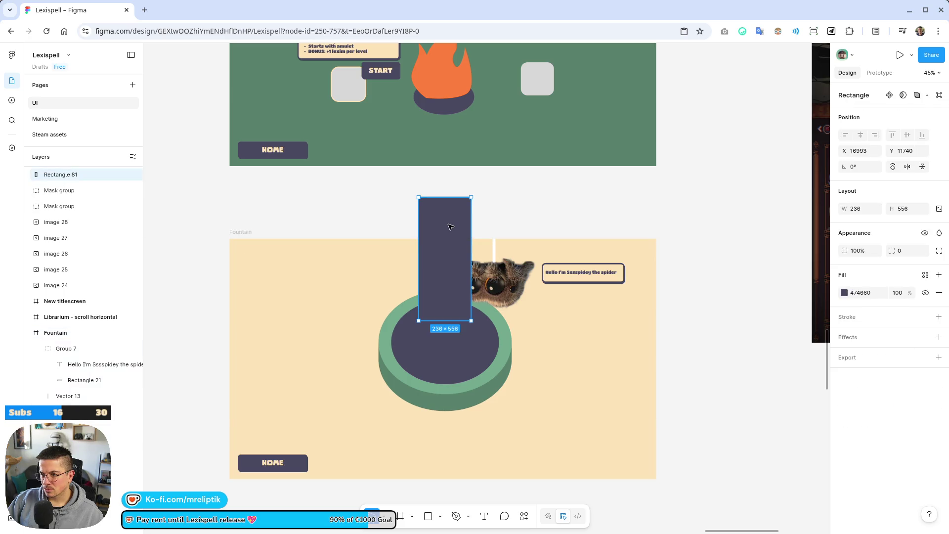
pyautogui.hotkey('ctrl', 'x')
pyautogui.click(240, 231)
pyautogui.hotkey('ctrl', 'v')
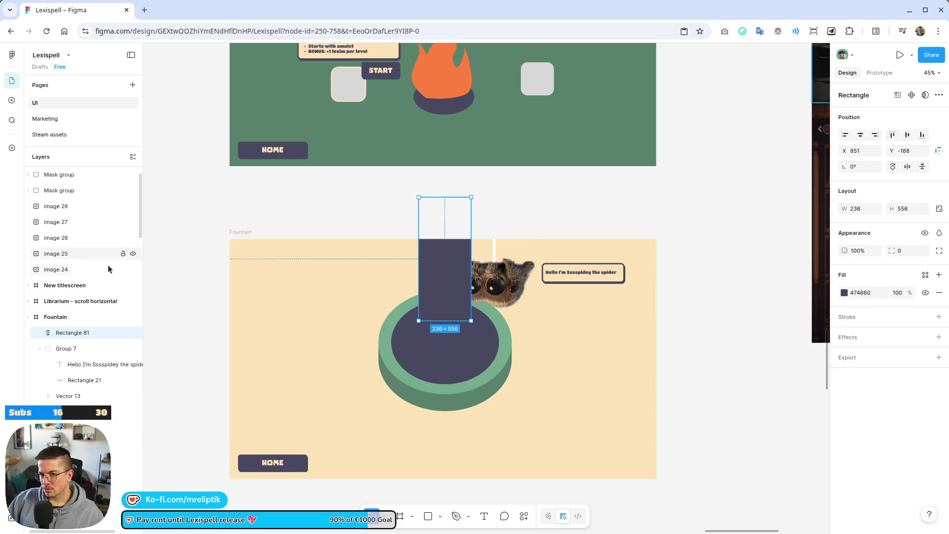
pyautogui.moveTo(124, 332); pyautogui.dragTo(72, 418)
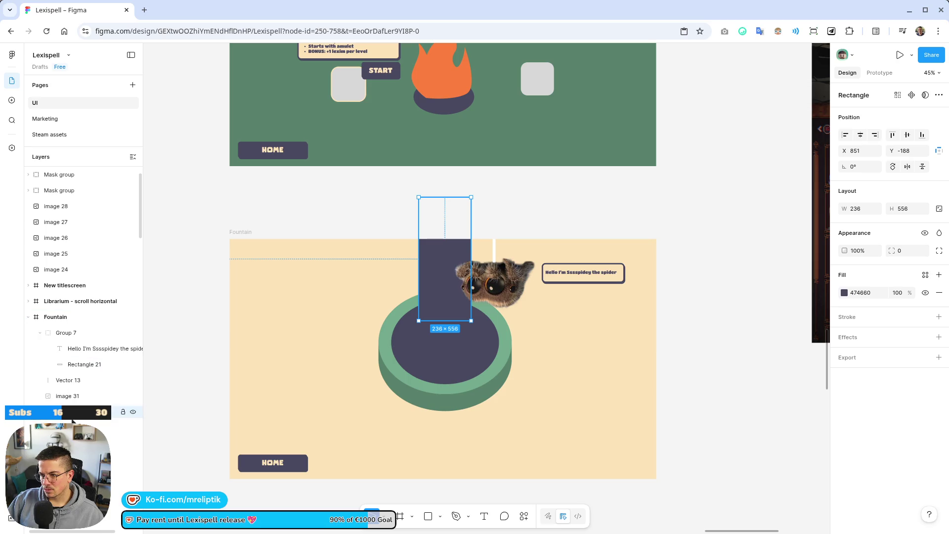
pyautogui.click(534, 212)
# - Draw a grey 520×592 rectangle at X 99, Y 249, left of the basin
pyautogui.scroll(-5, 428, 260)
pyautogui.click(451, 277)
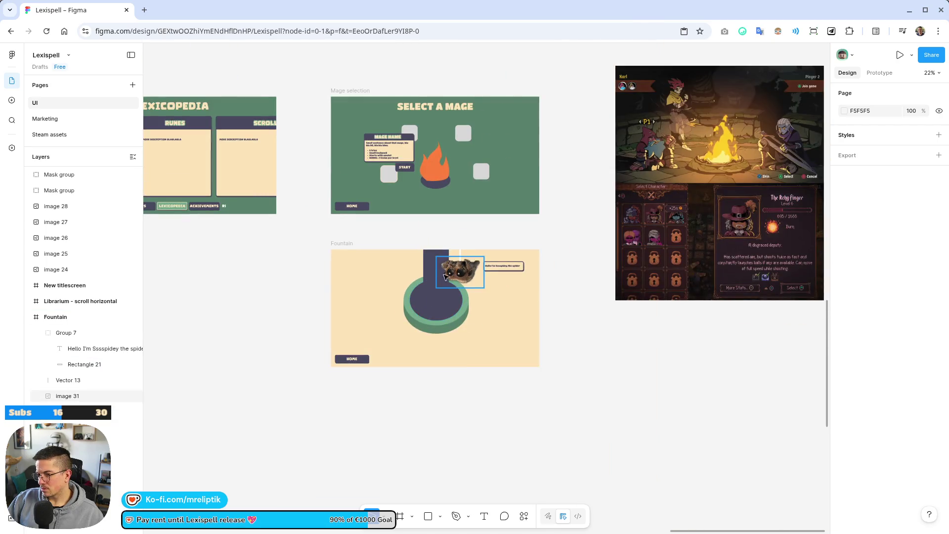
pyautogui.scroll(3, 451, 277)
pyautogui.scroll(-3, 445, 297)
pyautogui.scroll(10, 430, 327)
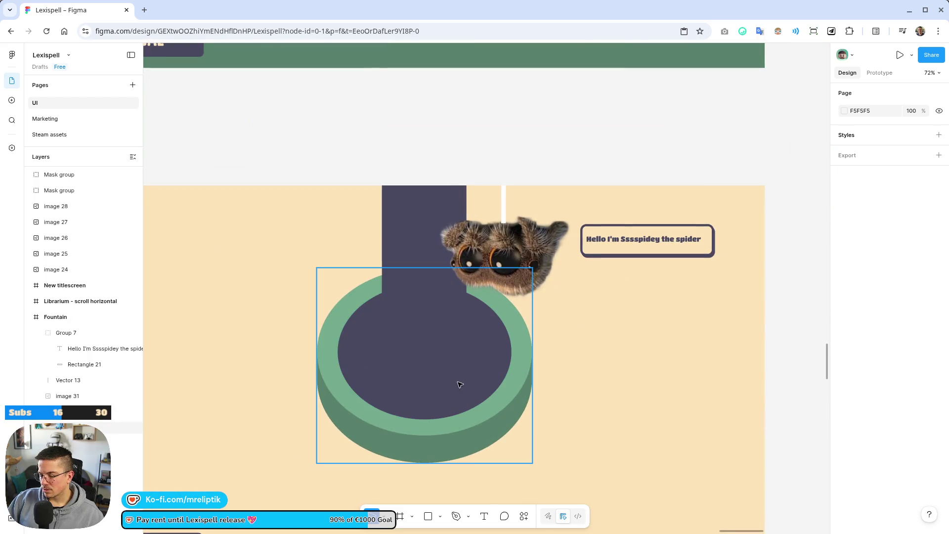
pyautogui.scroll(-4, 460, 387)
pyautogui.hscroll(-1, 460, 387)
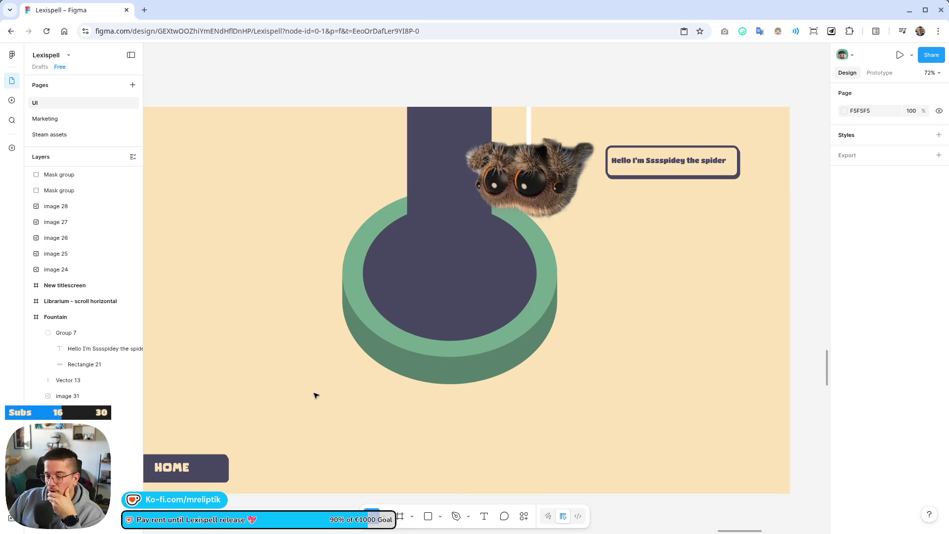
pyautogui.scroll(1, 384, 403)
pyautogui.hscroll(1, 383, 402)
pyautogui.click(425, 514)
pyautogui.scroll(-5, 302, 413)
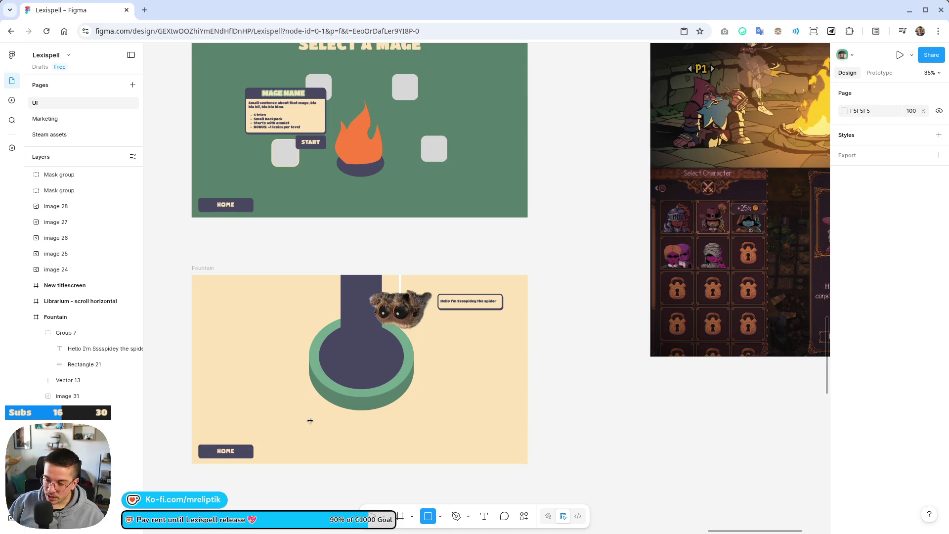
pyautogui.scroll(3, 357, 373)
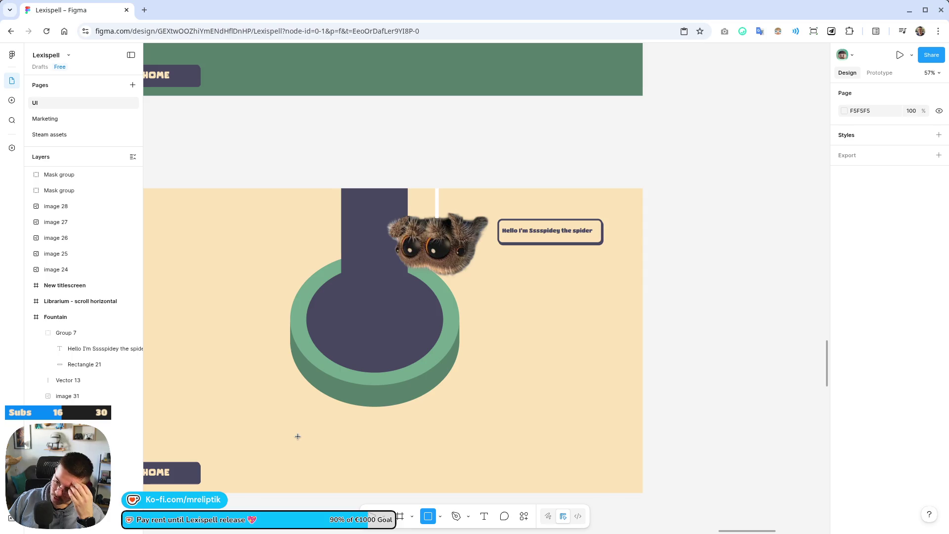
pyautogui.hscroll(-3, 271, 426)
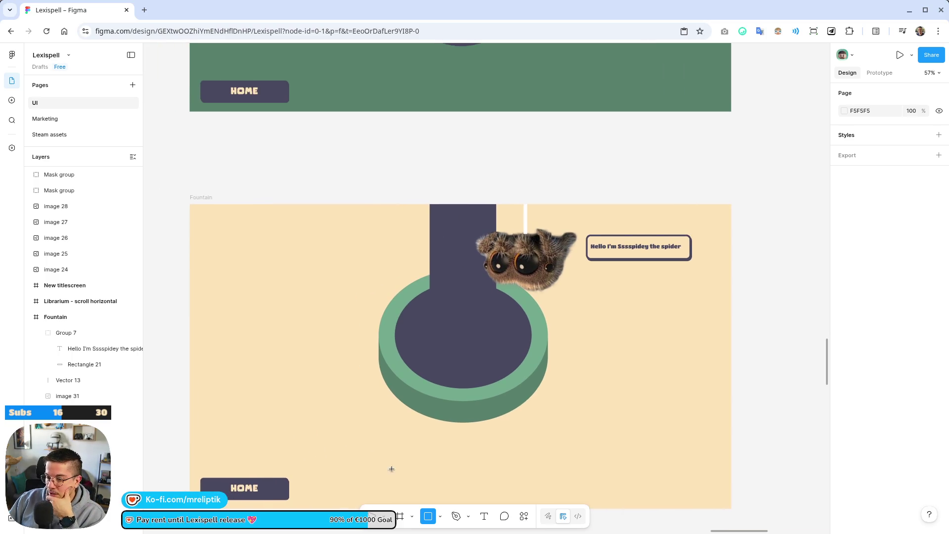
pyautogui.moveTo(218, 274)
pyautogui.mouseDown()
pyautogui.moveTo(379, 447)
pyautogui.moveTo(364, 440)
pyautogui.mouseUp()
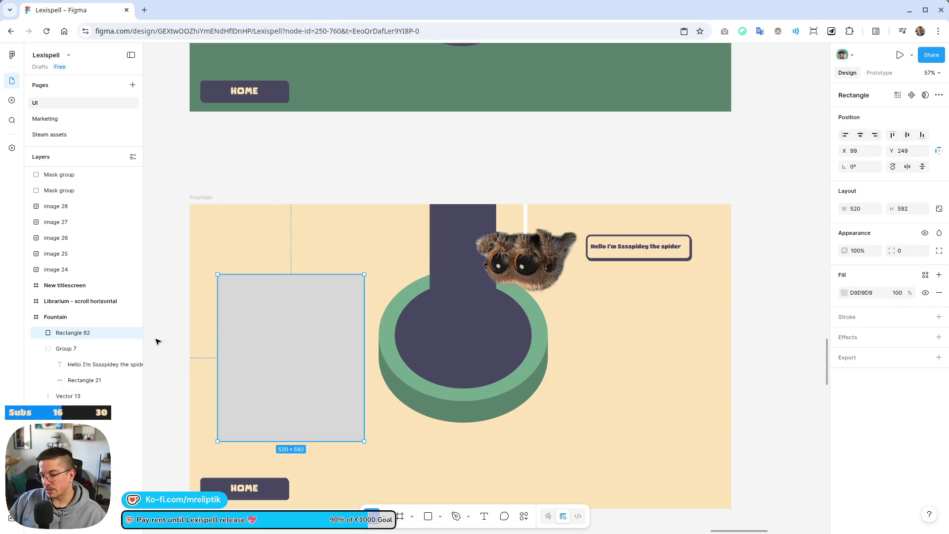
# - Draw a 738×208 bar below the basin with corner radius 24 and dark 474660 fill
pyautogui.scroll(-3, 221, 393)
pyautogui.press('r')
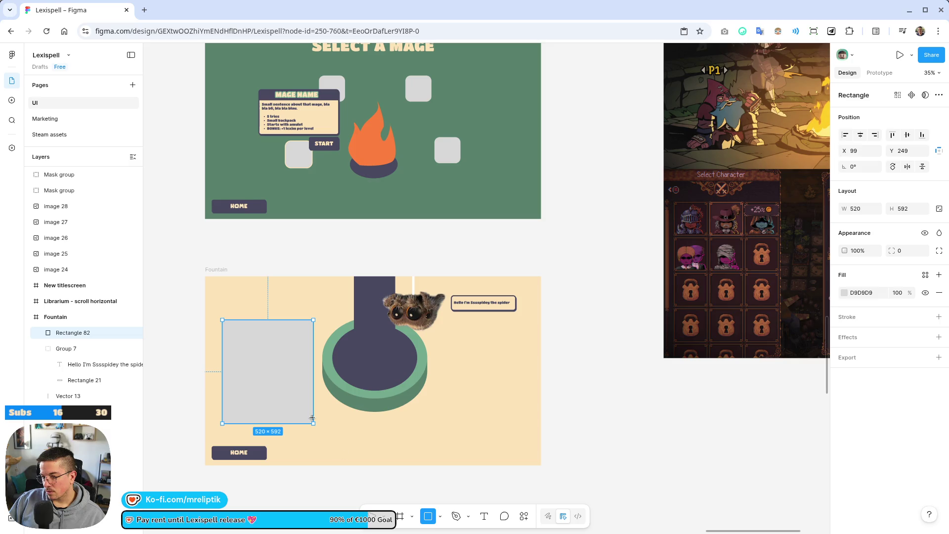
pyautogui.moveTo(324, 414)
pyautogui.mouseDown()
pyautogui.moveTo(445, 453)
pyautogui.moveTo(452, 450)
pyautogui.moveTo(415, 437)
pyautogui.moveTo(476, 438)
pyautogui.moveTo(459, 441)
pyautogui.mouseUp()
pyautogui.scroll(3, 346, 439)
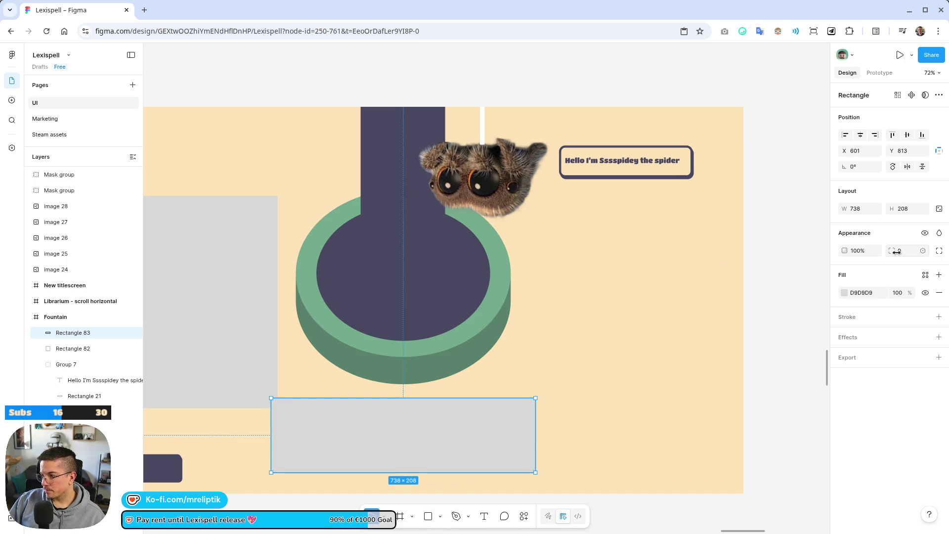
pyautogui.moveTo(897, 252); pyautogui.dragTo(914, 252)
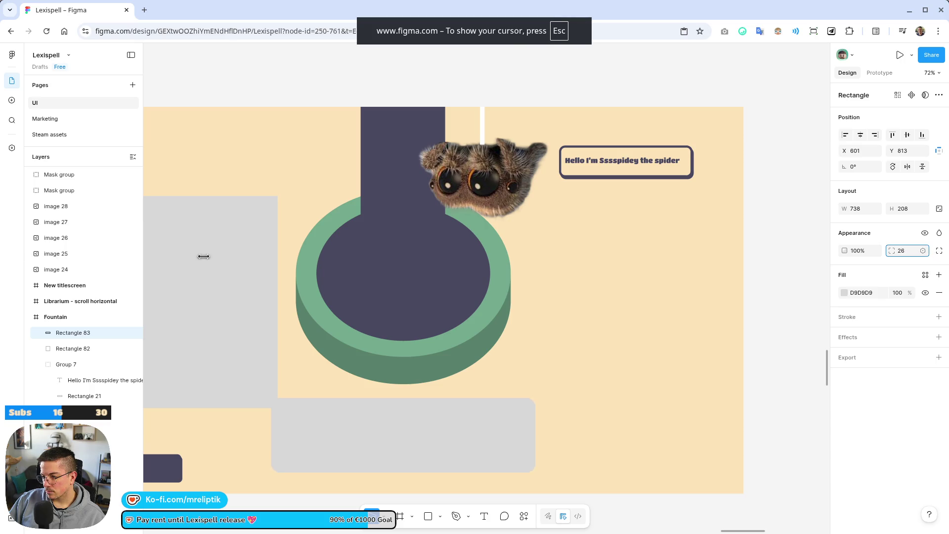
pyautogui.moveTo(203, 256); pyautogui.dragTo(187, 255)
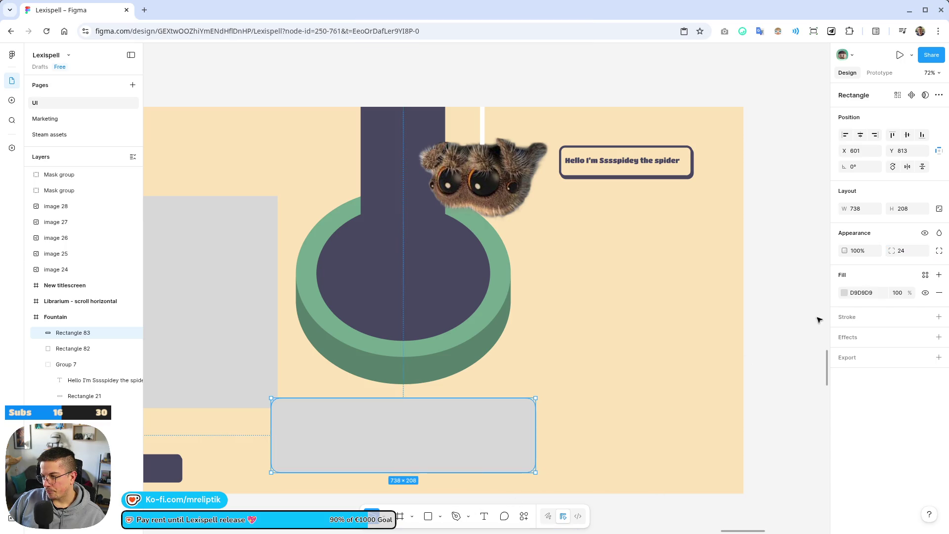
pyautogui.click(845, 292)
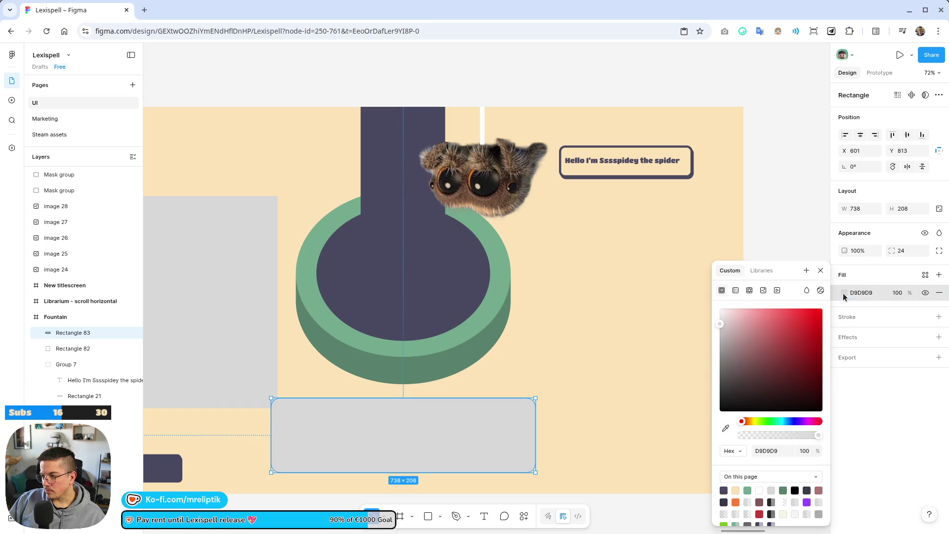
pyautogui.click(724, 490)
pyautogui.click(909, 412)
# - Draw a 114×114 square slot inside the bar with corner radius 11
pyautogui.scroll(-3, 462, 420)
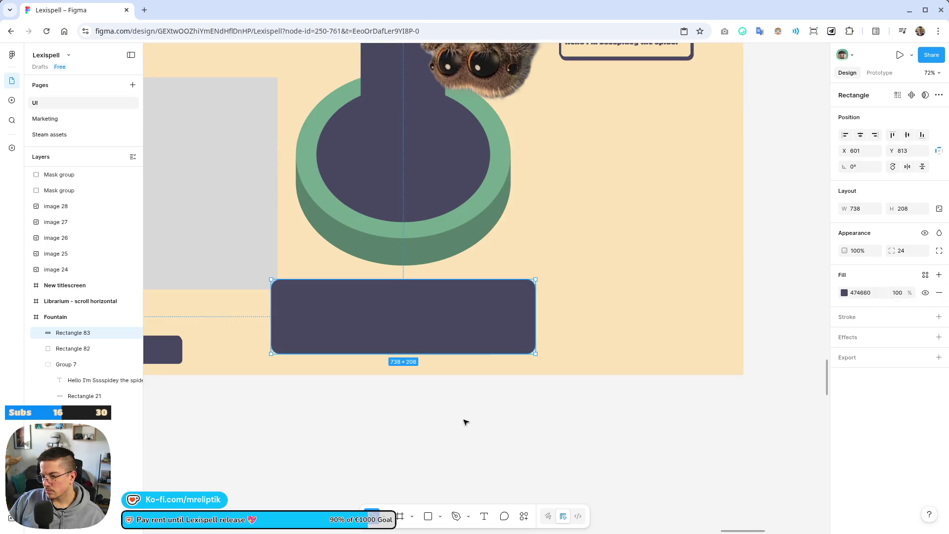
pyautogui.scroll(-3, 529, 476)
pyautogui.scroll(3, 445, 396)
pyautogui.moveTo(392, 369)
pyautogui.mouseDown()
pyautogui.moveTo(471, 454)
pyautogui.moveTo(421, 392)
pyautogui.moveTo(432, 410)
pyautogui.moveTo(409, 381)
pyautogui.moveTo(397, 381)
pyautogui.mouseUp()
pyautogui.scroll(5, 430, 392)
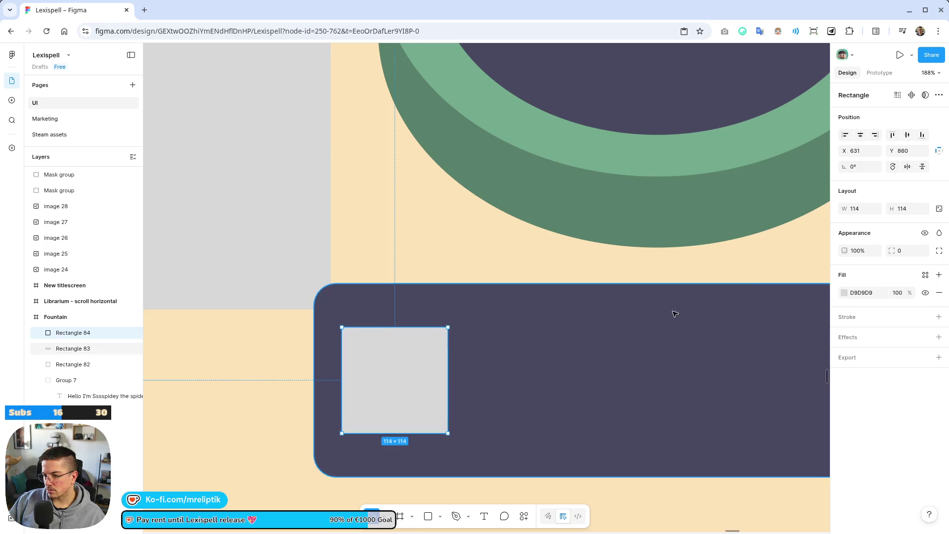
pyautogui.moveTo(898, 250); pyautogui.dragTo(919, 251)
# - Fill the square slot with cream FDE4B9
pyautogui.scroll(-3, 525, 364)
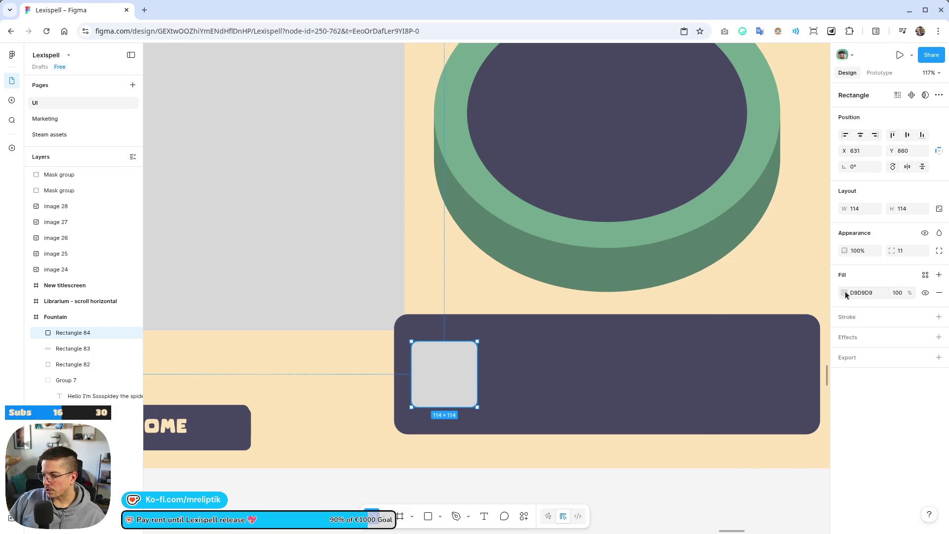
pyautogui.click(845, 293)
pyautogui.click(736, 490)
pyautogui.scroll(-3, 383, 482)
pyautogui.scroll(-3, 326, 442)
pyautogui.scroll(3, 377, 467)
# - Duplicate the slot into a row of five across the dark bar
pyautogui.click(349, 397)
pyautogui.moveTo(349, 398); pyautogui.dragTo(526, 404)
pyautogui.scroll(-3, 526, 404)
pyautogui.scroll(3, 421, 395)
# - Enlarge the dark bar to 738×323 and copy the row of five slots above it
pyautogui.click(421, 377)
pyautogui.moveTo(421, 377); pyautogui.dragTo(422, 343)
pyautogui.click(319, 411)
pyautogui.keyDown('shift'); pyautogui.click(372, 412); pyautogui.keyUp('shift')
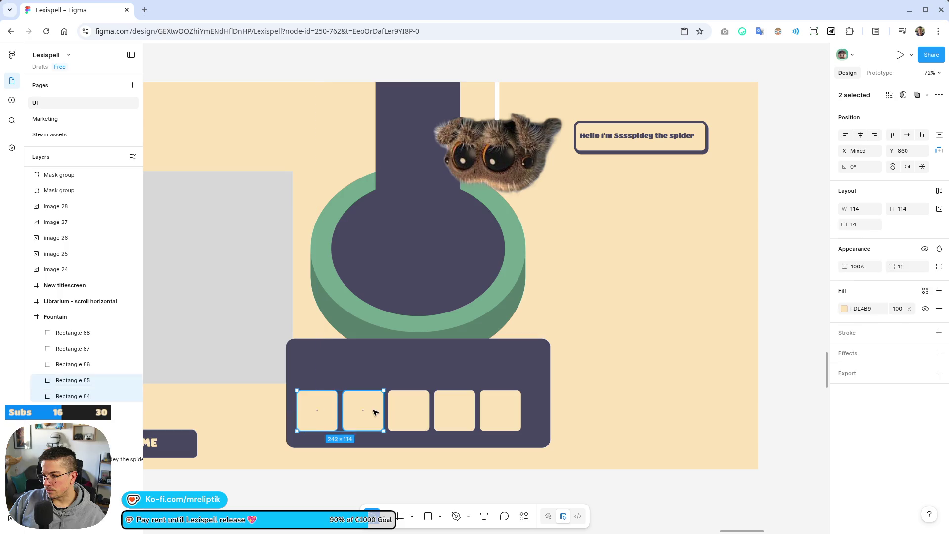
pyautogui.keyDown('shift'); pyautogui.click(409, 411); pyautogui.keyUp('shift')
pyautogui.keyDown('shift'); pyautogui.click(454, 411); pyautogui.keyUp('shift')
pyautogui.keyDown('shift'); pyautogui.click(497, 410); pyautogui.keyUp('shift')
pyautogui.moveTo(473, 408)
pyautogui.mouseDown()
pyautogui.moveTo(463, 363)
pyautogui.moveTo(492, 333)
pyautogui.mouseUp()
pyautogui.click(491, 342)
pyautogui.scroll(-5, 492, 333)
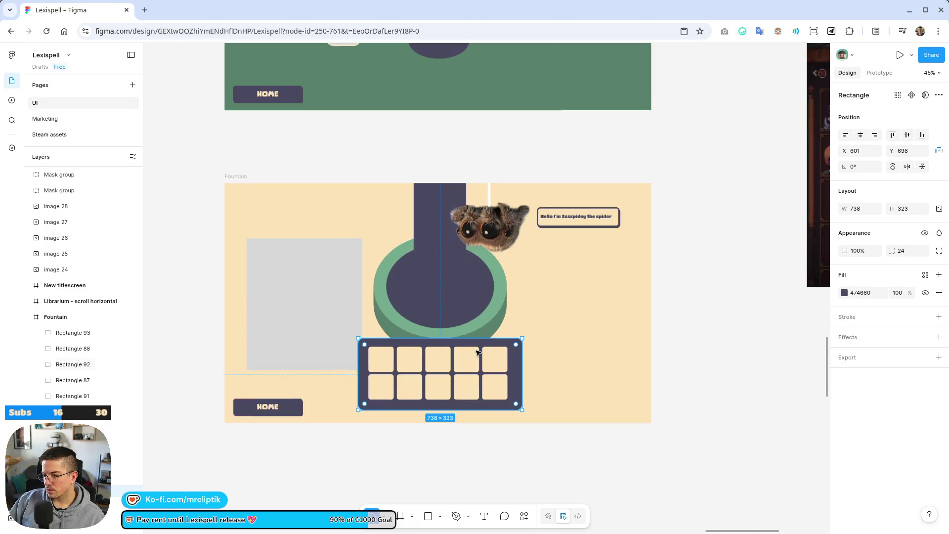
# - Select all ten slot squares and shift them to centre horizontally in the panel
pyautogui.moveTo(520, 465); pyautogui.dragTo(386, 363)
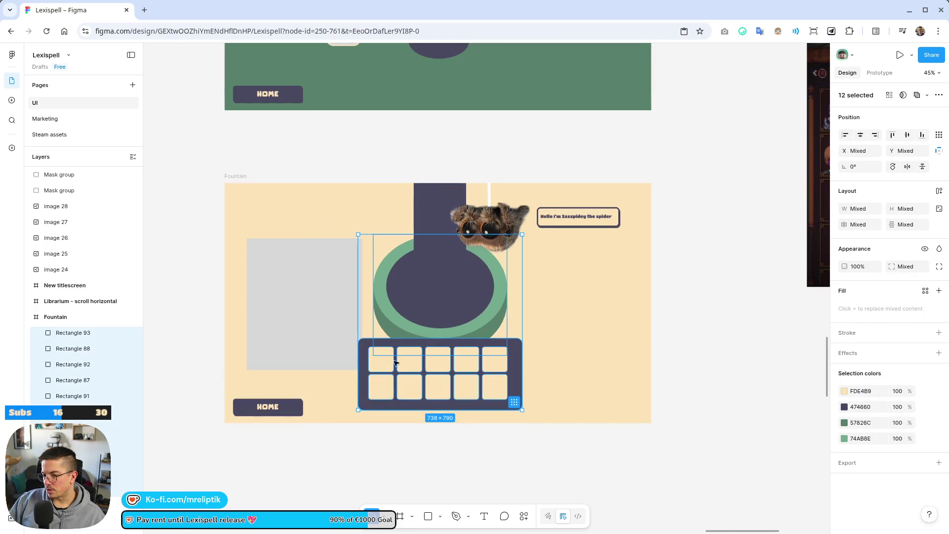
pyautogui.click(519, 343)
pyautogui.scroll(3, 459, 360)
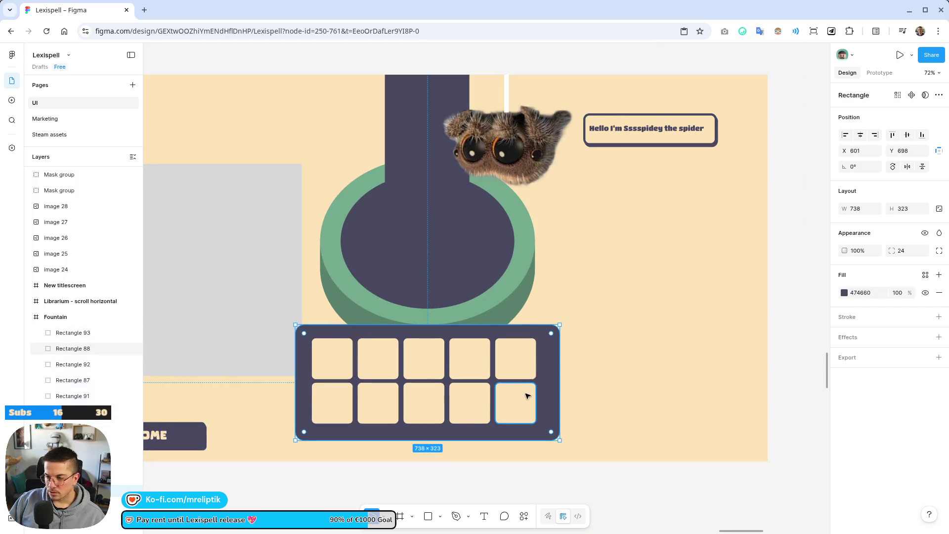
pyautogui.keyDown('shift'); pyautogui.click(488, 367); pyautogui.keyUp('shift')
pyautogui.keyDown('shift'); pyautogui.click(415, 365); pyautogui.keyUp('shift')
pyautogui.keyDown('shift'); pyautogui.click(456, 399); pyautogui.keyUp('shift')
pyautogui.keyDown('shift'); pyautogui.click(516, 403); pyautogui.keyUp('shift')
pyautogui.keyDown('shift'); pyautogui.click(432, 420); pyautogui.keyUp('shift')
pyautogui.keyDown('shift'); pyautogui.click(379, 402); pyautogui.keyUp('shift')
pyautogui.keyDown('shift'); pyautogui.click(380, 367); pyautogui.keyUp('shift')
pyautogui.keyDown('shift'); pyautogui.click(336, 365); pyautogui.keyUp('shift')
pyautogui.keyDown('shift'); pyautogui.click(344, 409); pyautogui.keyUp('shift')
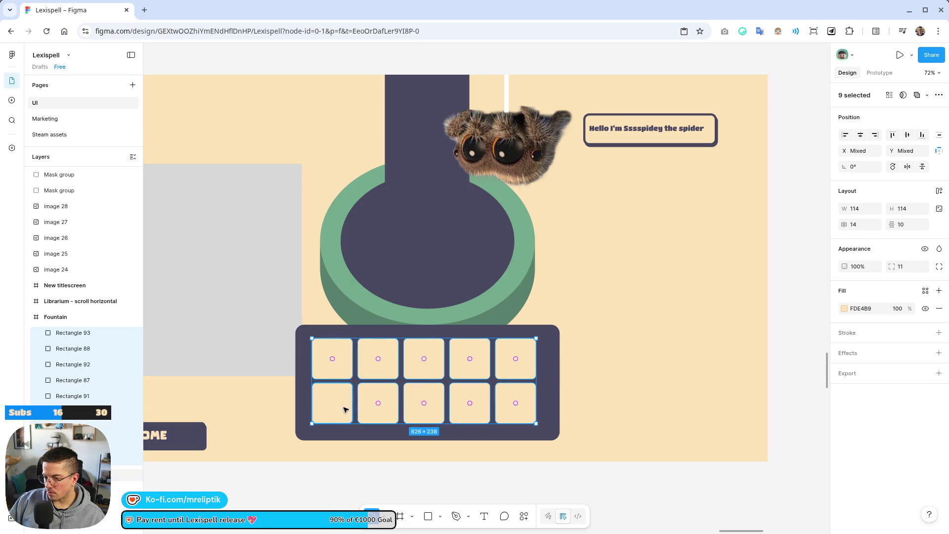
pyautogui.moveTo(424, 360); pyautogui.dragTo(440, 377)
pyautogui.keyDown('ctrl'); pyautogui.scroll(-3, 377, 375); pyautogui.keyUp('ctrl')
pyautogui.click(402, 451)
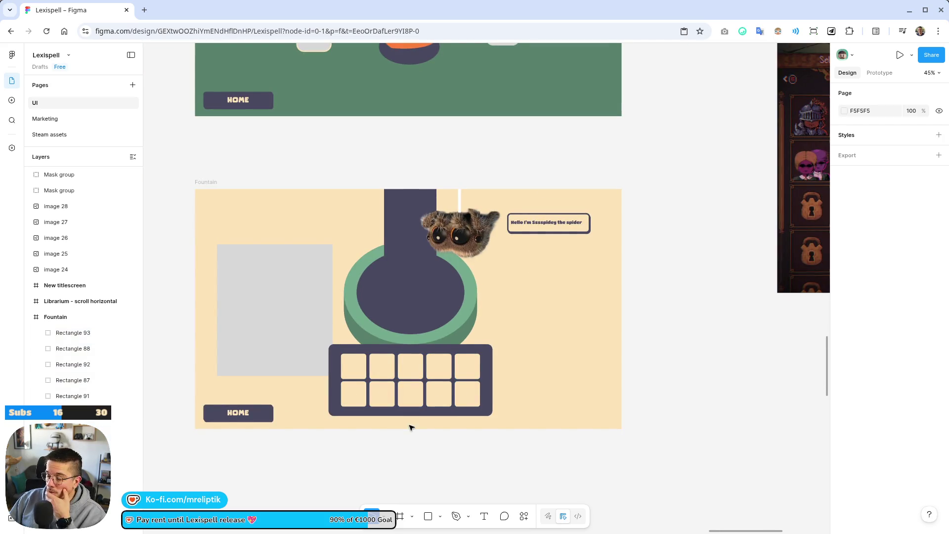
# - Paste the backpack image and delete the grey placeholder rectangle
pyautogui.hscroll(-1, 410, 427)
pyautogui.scroll(5, 460, 302)
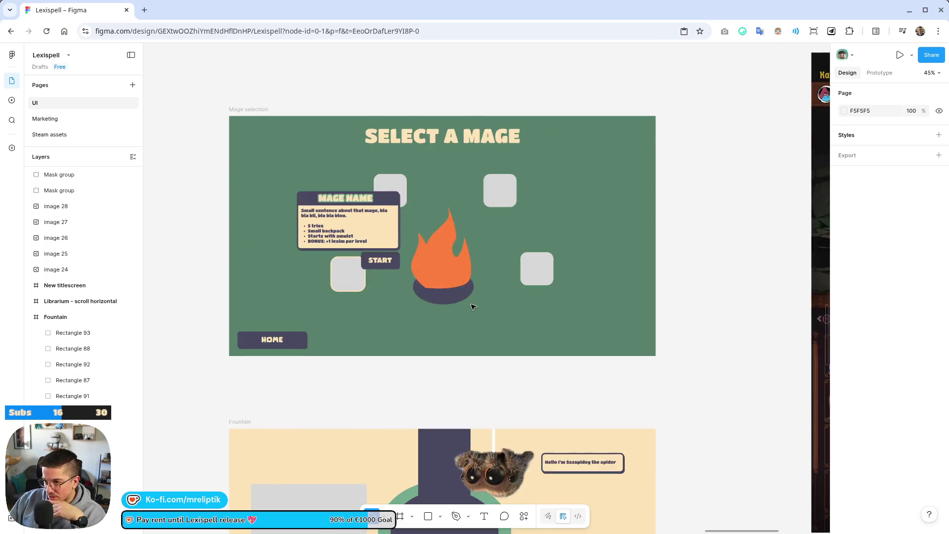
pyautogui.scroll(-6, 472, 307)
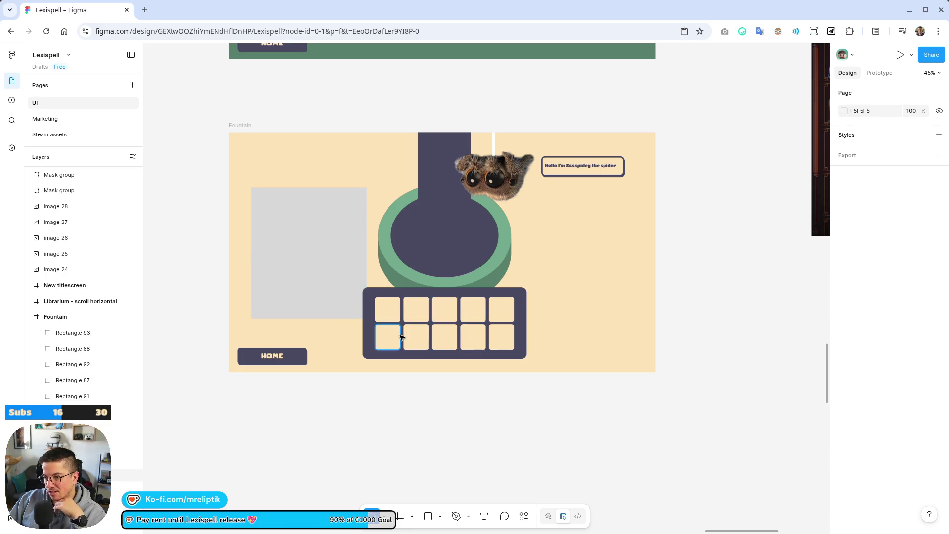
pyautogui.click(319, 311)
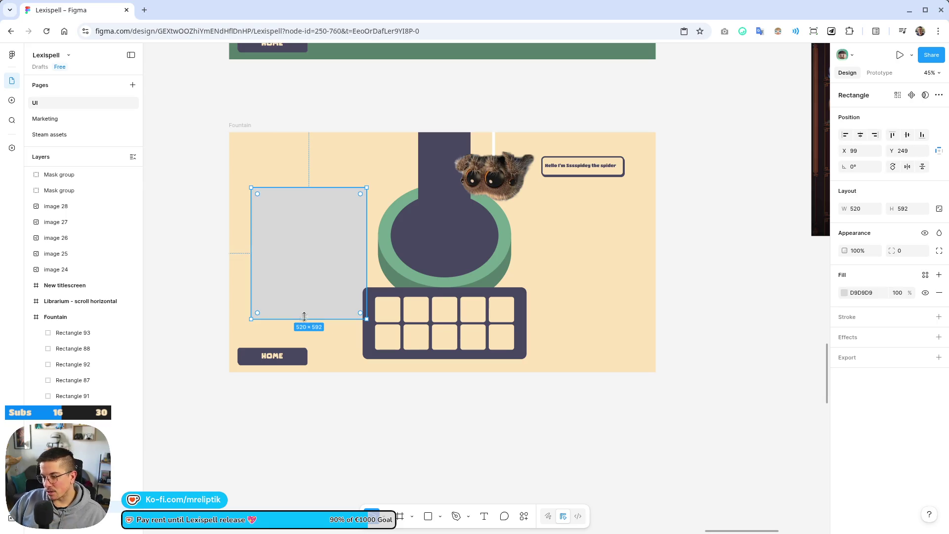
pyautogui.keyDown('ctrl'); pyautogui.scroll(5, 307, 297); pyautogui.keyUp('ctrl')
pyautogui.moveTo(374, 330); pyautogui.dragTo(380, 341)
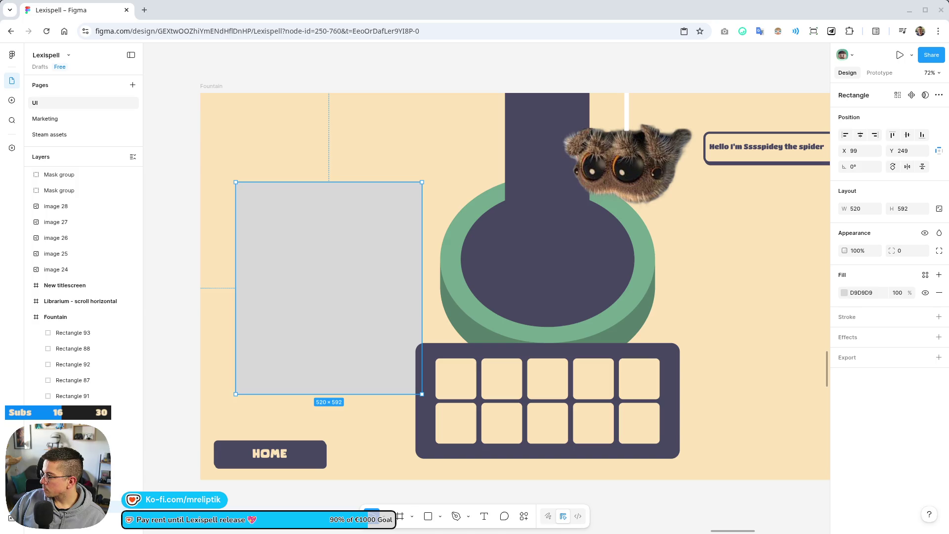
pyautogui.hotkey('ctrl', 'v')
pyautogui.click(287, 290)
pyautogui.press('Delete')
# - Position the 512×512 backpack image right beside the slot grid
pyautogui.click(376, 273)
pyautogui.hotkey('shift', 'Left')
pyautogui.hotkey('shift', 'Left')
pyautogui.hotkey('shift', 'Left')
pyautogui.hotkey('shift', 'Down')
pyautogui.hotkey('shift', 'Down')
pyautogui.hotkey('shift', 'Down')
pyautogui.scroll(-5, 384, 311)
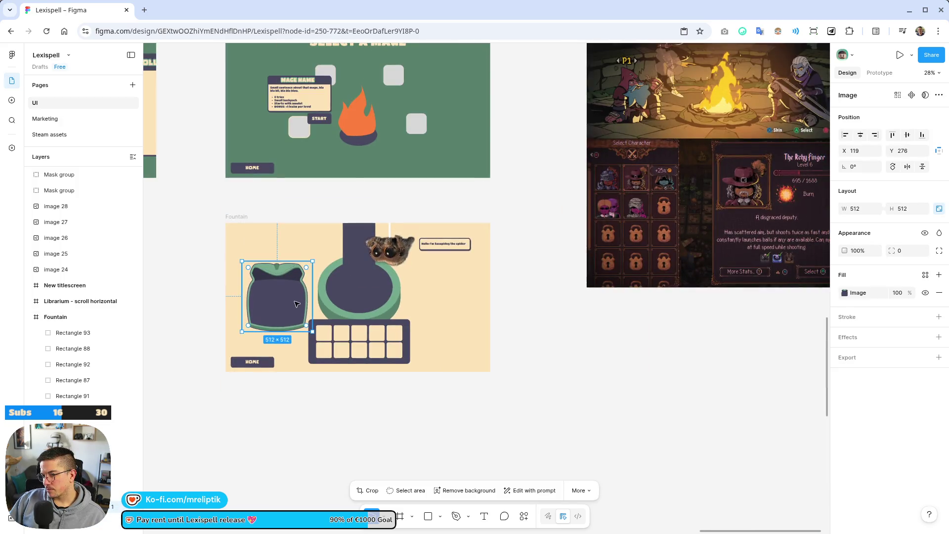
pyautogui.moveTo(263, 309); pyautogui.dragTo(262, 324)
pyautogui.scroll(-3, 214, 310)
pyautogui.click(241, 425)
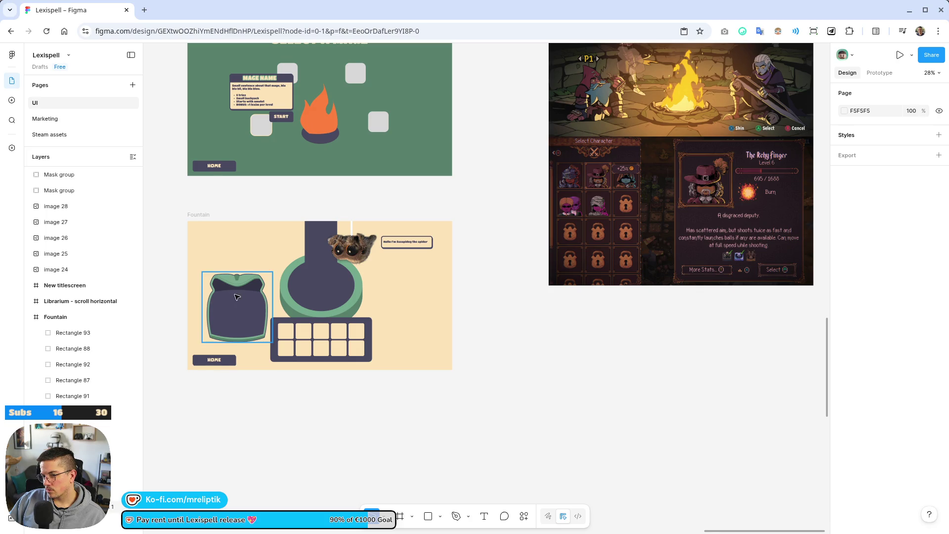
pyautogui.scroll(3, 236, 316)
pyautogui.moveTo(260, 341)
pyautogui.mouseDown()
pyautogui.moveTo(517, 324)
pyautogui.moveTo(282, 304)
pyautogui.moveTo(271, 328)
pyautogui.mouseUp()
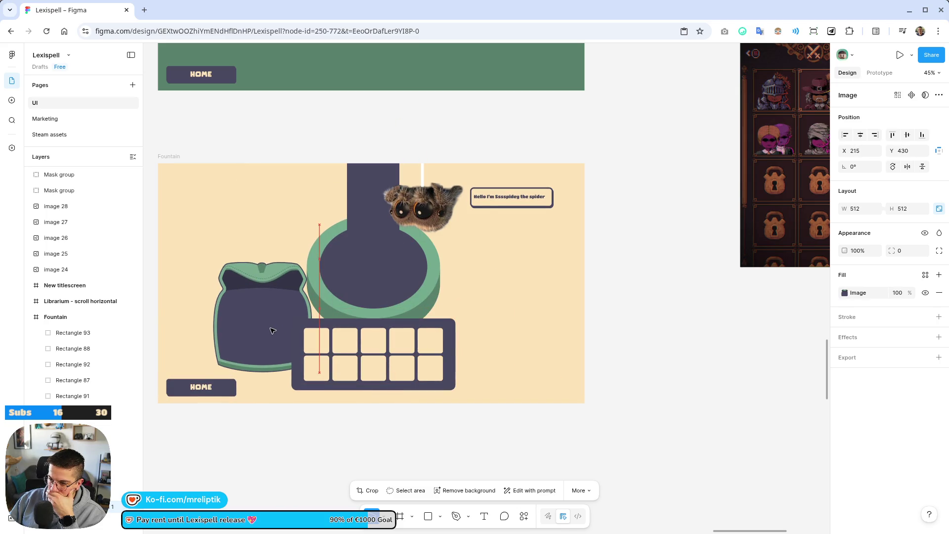
pyautogui.click(302, 349)
pyautogui.click(462, 425)
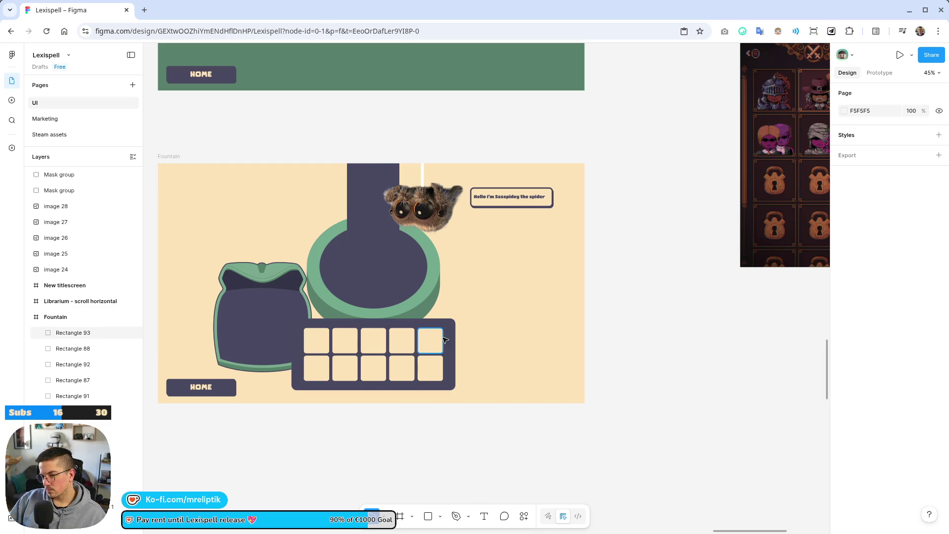
# - Wrap the ten slot squares in an auto-layout frame, then nest it with the dark panel in another
pyautogui.click(429, 342)
pyautogui.scroll(3, 406, 359)
pyautogui.keyDown('shift'); pyautogui.click(432, 382); pyautogui.keyUp('shift')
pyautogui.keyDown('shift'); pyautogui.click(393, 334); pyautogui.keyUp('shift')
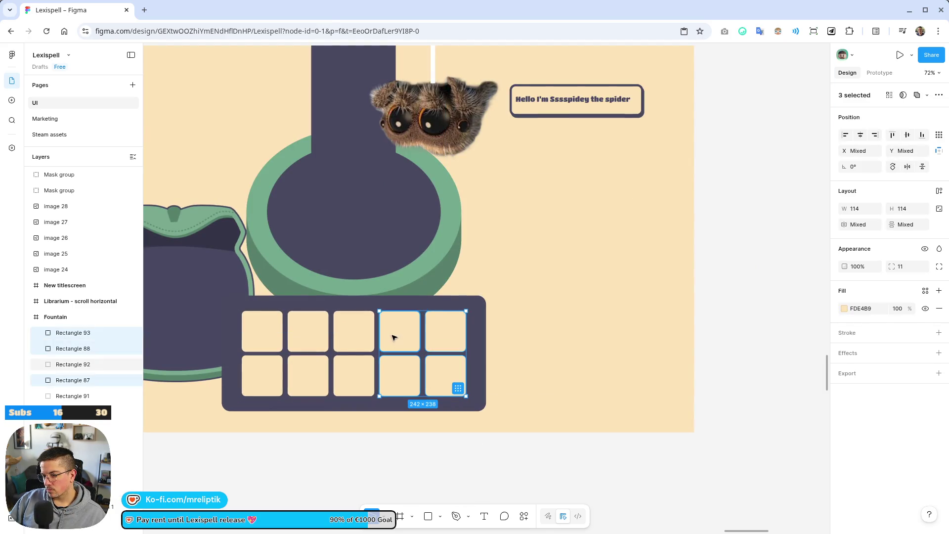
pyautogui.keyDown('shift'); pyautogui.click(400, 377); pyautogui.keyUp('shift')
pyautogui.keyDown('shift'); pyautogui.click(355, 332); pyautogui.keyUp('shift')
pyautogui.keyDown('shift'); pyautogui.click(358, 384); pyautogui.keyUp('shift')
pyautogui.keyDown('shift'); pyautogui.click(309, 339); pyautogui.keyUp('shift')
pyautogui.keyDown('shift'); pyautogui.click(308, 377); pyautogui.keyUp('shift')
pyautogui.keyDown('shift'); pyautogui.click(262, 333); pyautogui.keyUp('shift')
pyautogui.keyDown('shift'); pyautogui.click(262, 382); pyautogui.keyUp('shift')
pyautogui.hotkey('shift', 'a')
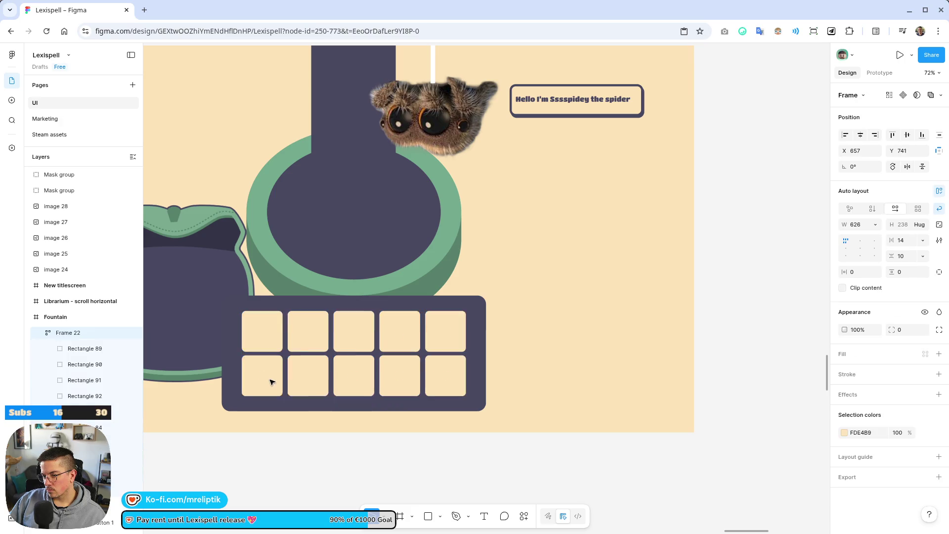
pyautogui.keyDown('shift'); pyautogui.click(480, 336); pyautogui.keyUp('shift')
pyautogui.hotkey('shift', 'a')
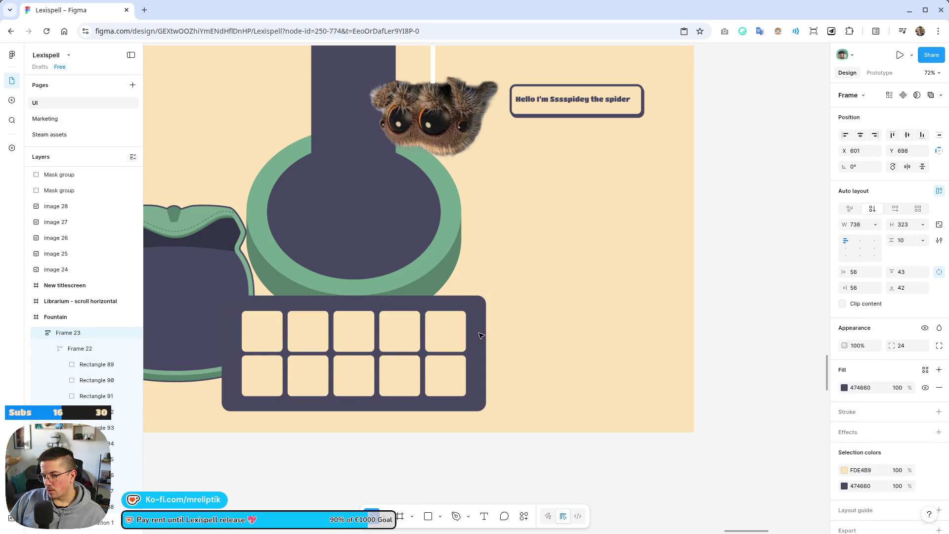
# - Move the slot panel to the lower right with the backpack beside it
pyautogui.moveTo(351, 339); pyautogui.dragTo(501, 339)
pyautogui.scroll(-5, 321, 357)
pyautogui.moveTo(322, 357); pyautogui.dragTo(353, 371)
pyautogui.scroll(3, 404, 362)
pyautogui.moveTo(492, 349); pyautogui.dragTo(487, 343)
pyautogui.moveTo(372, 340); pyautogui.dragTo(368, 346)
# - Raise the fountain group about 60 px and lift its pillar higher
pyautogui.moveTo(458, 273); pyautogui.dragTo(462, 247)
pyautogui.doubleClick(428, 182)
pyautogui.moveTo(428, 182); pyautogui.dragTo(423, 158)
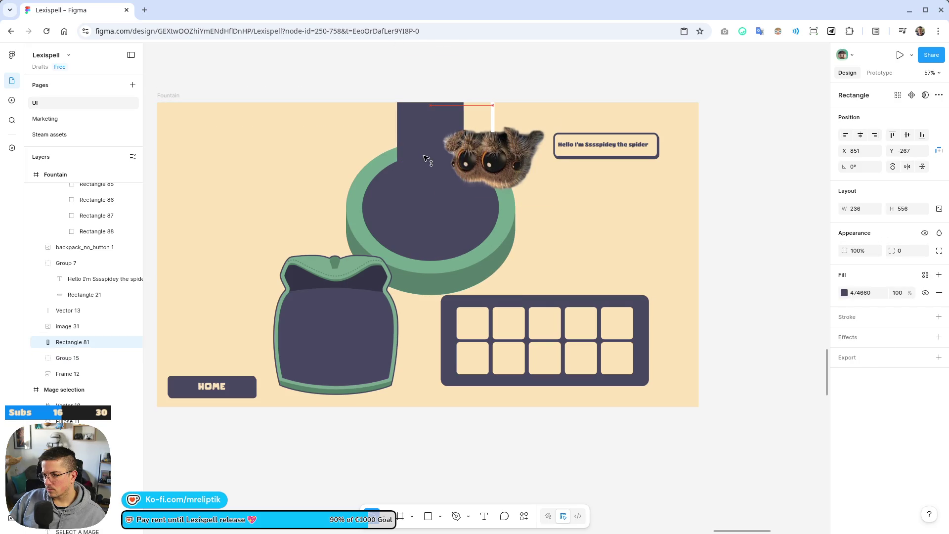
pyautogui.click(446, 94)
pyautogui.scroll(-3, 407, 158)
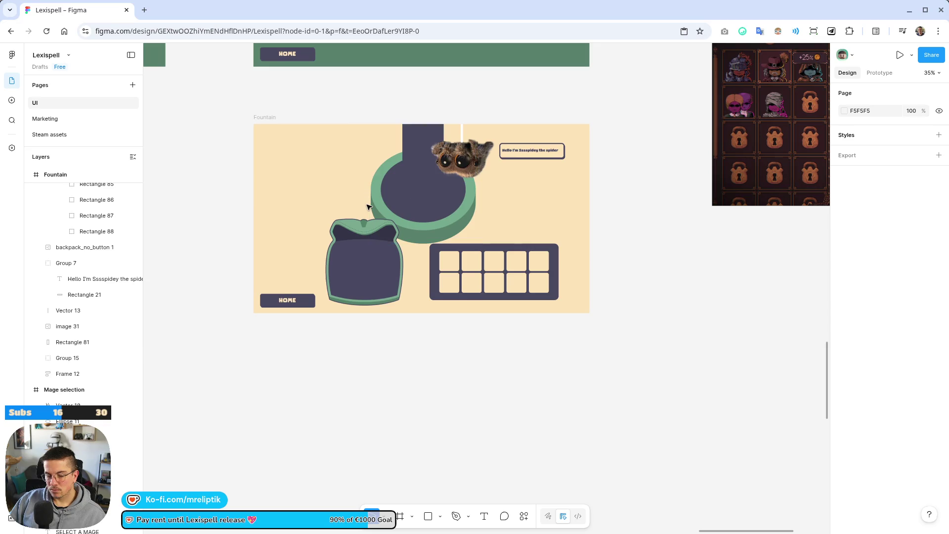
pyautogui.moveTo(382, 313); pyautogui.dragTo(374, 418)
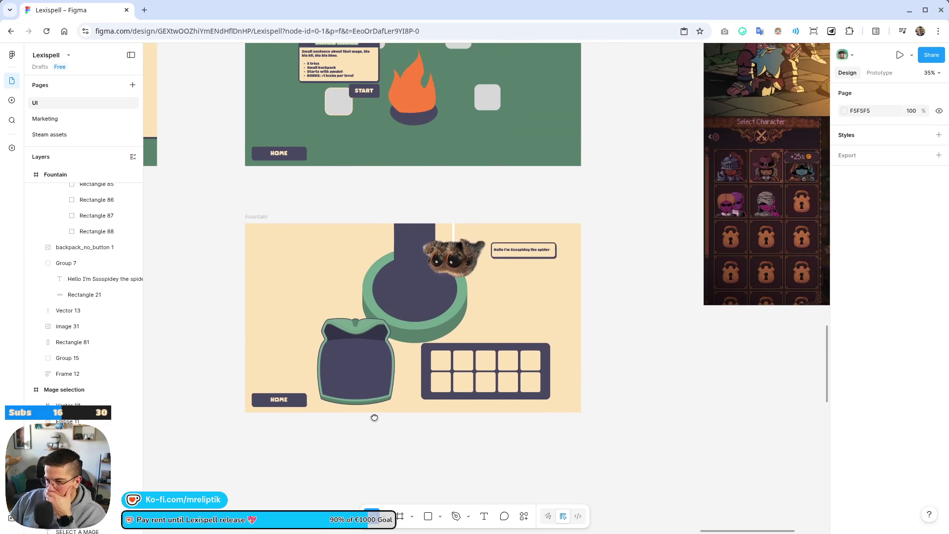
# - Draw a tall grey sidebar rectangle, about 306×985, along the frame's left edge
pyautogui.press('r')
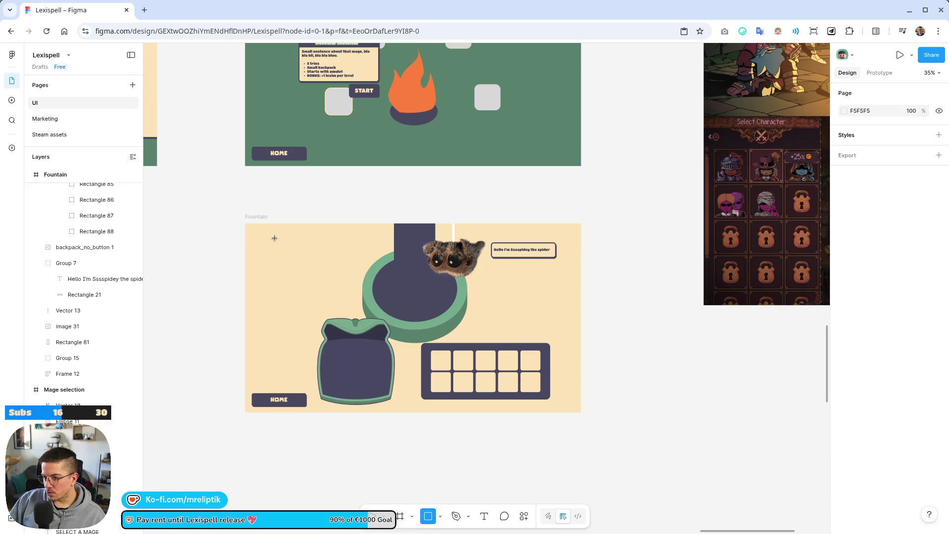
pyautogui.scroll(5, 279, 252)
pyautogui.moveTo(242, 146)
pyautogui.mouseDown()
pyautogui.moveTo(284, 371)
pyautogui.moveTo(340, 430)
pyautogui.moveTo(335, 437)
pyautogui.mouseUp()
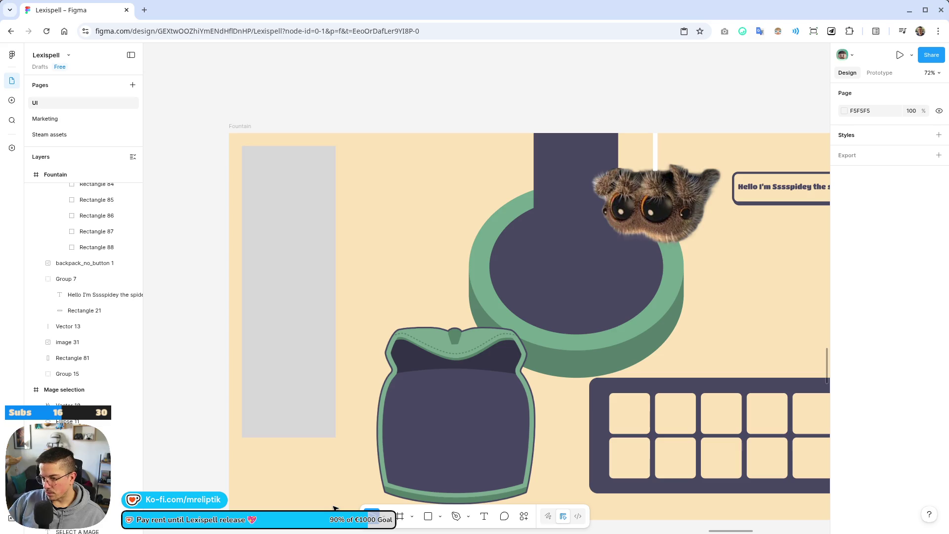
pyautogui.click(297, 279)
pyautogui.moveTo(338, 437)
pyautogui.mouseDown()
pyautogui.moveTo(358, 474)
pyautogui.moveTo(350, 500)
pyautogui.mouseUp()
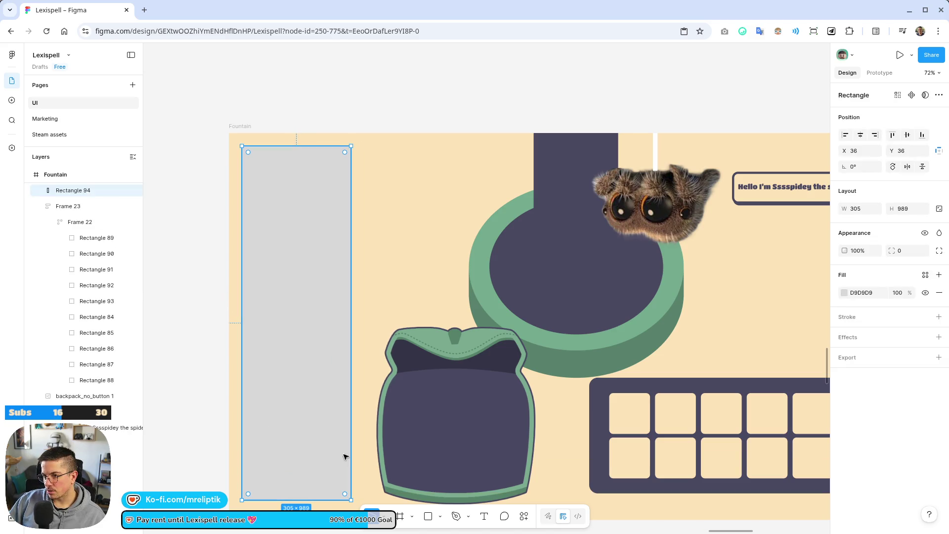
pyautogui.moveTo(309, 146); pyautogui.dragTo(310, 165)
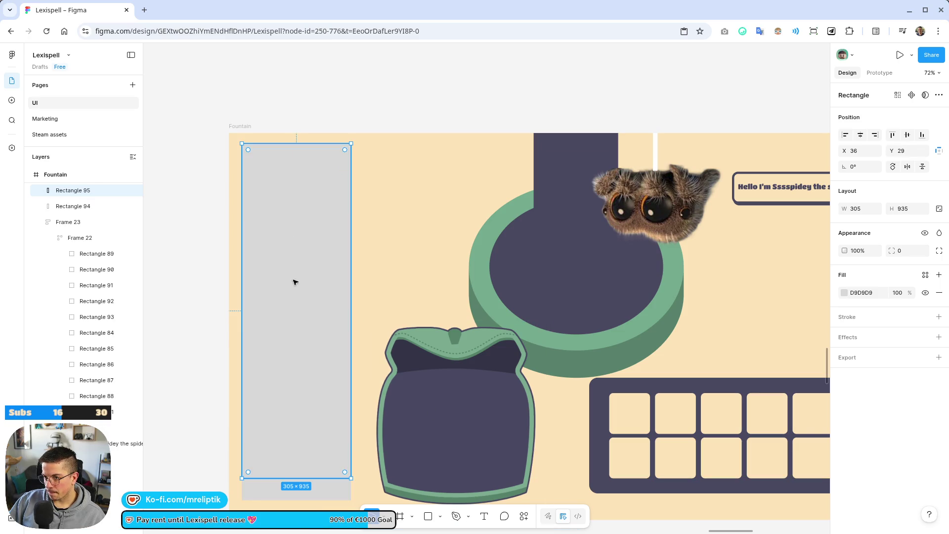
# - Duplicate the sidebar and shrink the copy into a 305×54 header strip on top
pyautogui.hotkey('ctrl', 'd')
pyautogui.moveTo(314, 500); pyautogui.dragTo(315, 160)
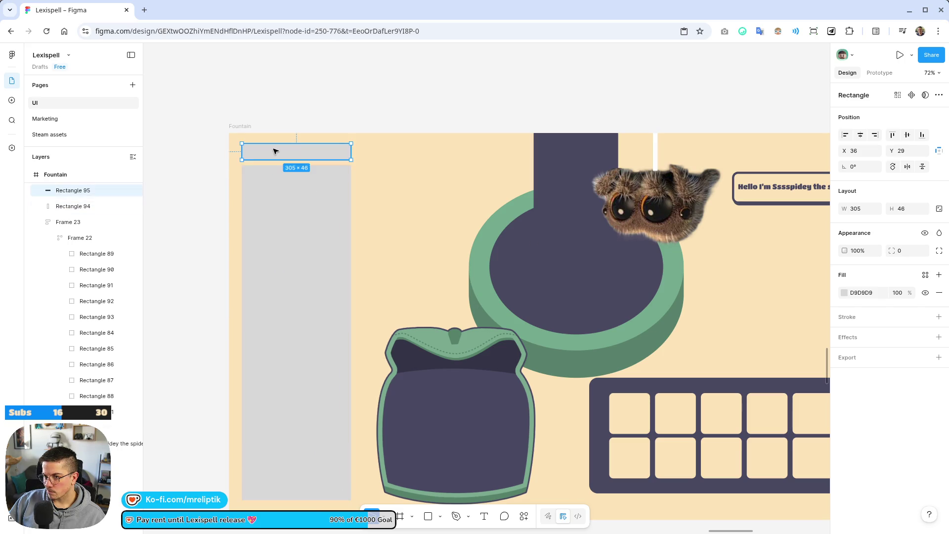
pyautogui.scroll(5, 247, 169)
pyautogui.moveTo(340, 104); pyautogui.dragTo(340, 96)
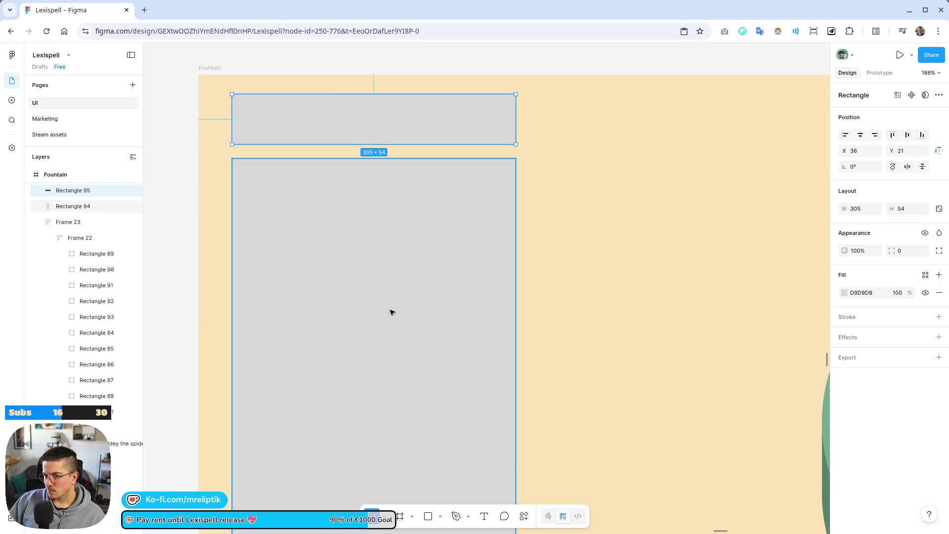
pyautogui.click(484, 517)
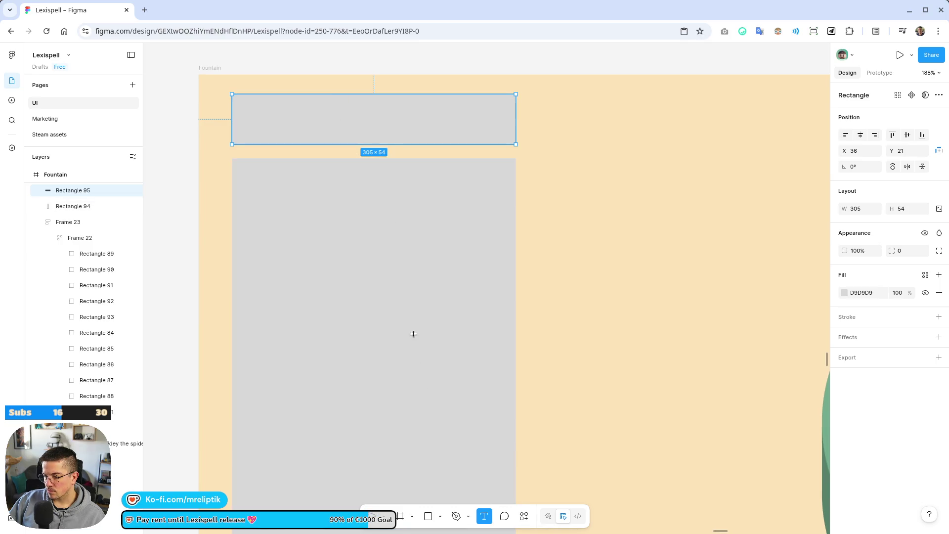
# - Add a 'SCROLLS' heading centred over the top header strip
pyautogui.click(259, 123)
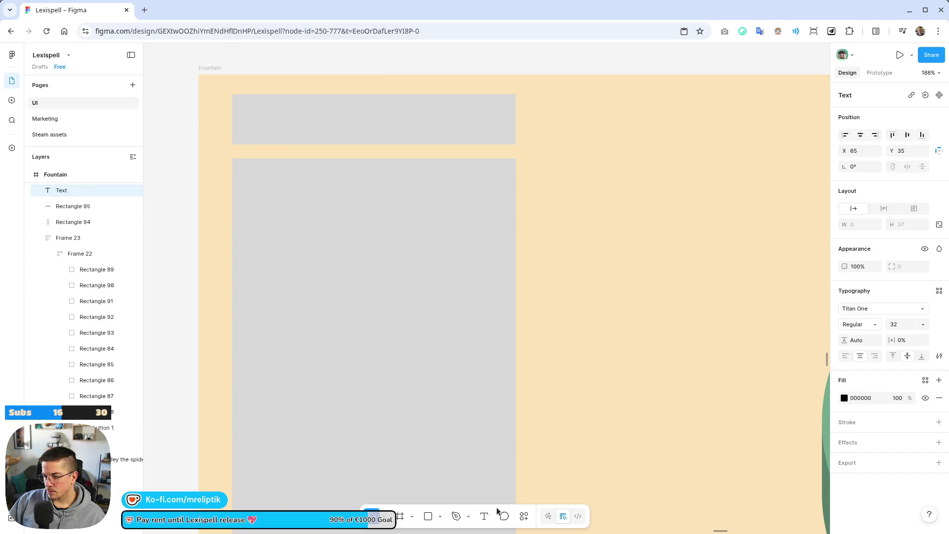
pyautogui.click(484, 517)
pyautogui.write('SCROLLS')
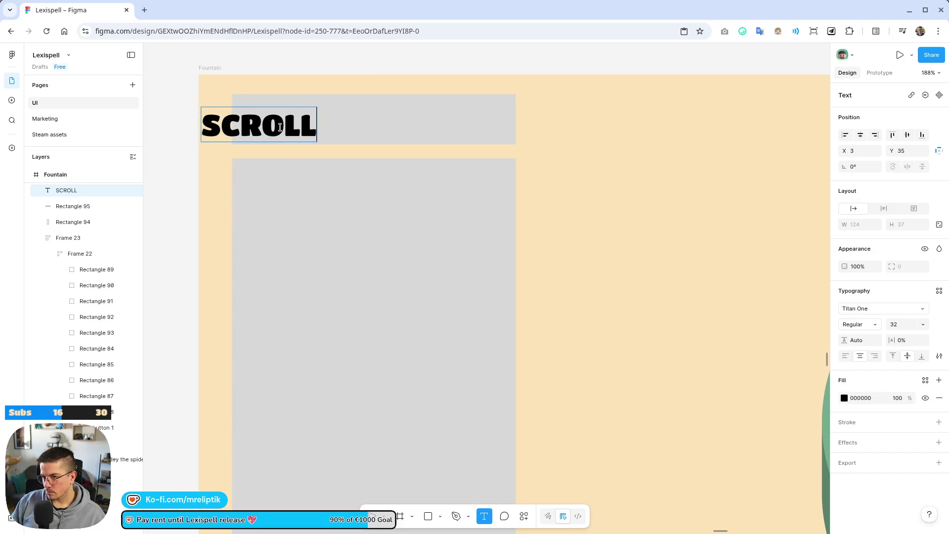
pyautogui.press('Escape')
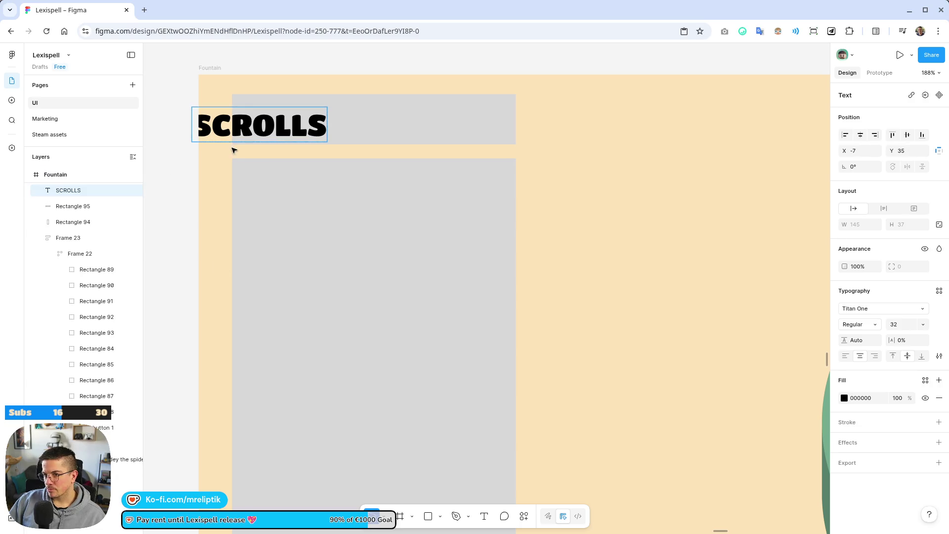
pyautogui.doubleClick(253, 125)
pyautogui.press('Escape')
pyautogui.moveTo(260, 126); pyautogui.dragTo(311, 120)
# - Colour the SCROLLS text with the beige FDE4B9 sampled from the background
pyautogui.click(845, 400)
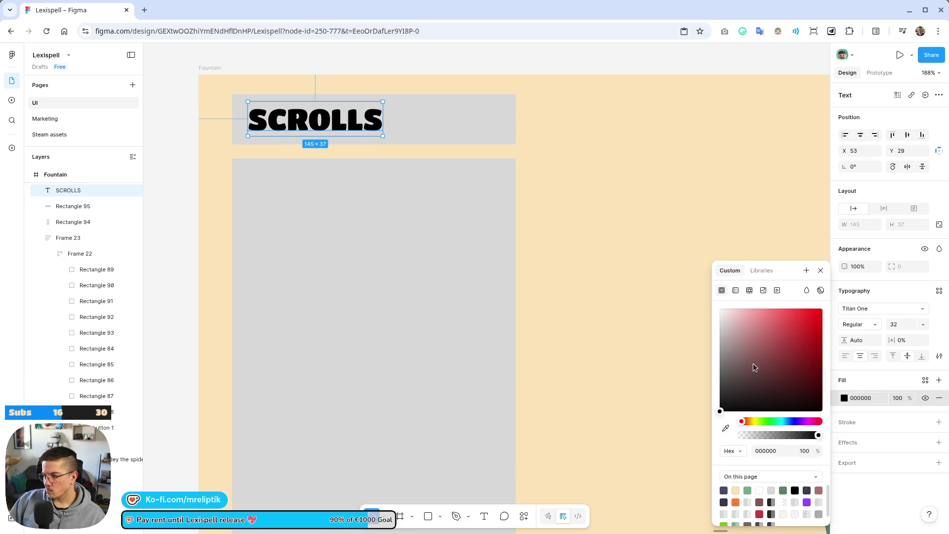
pyautogui.press('i')
pyautogui.click(647, 319)
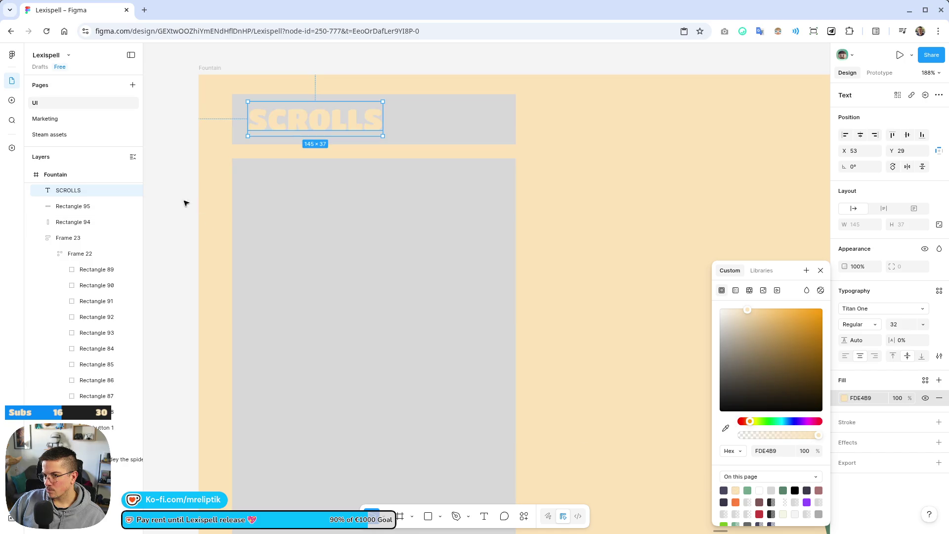
# - Fill the header bar and the tall sidebar rectangles with dark slate 474660
pyautogui.click(419, 112)
pyautogui.keyDown('shift'); pyautogui.click(494, 208); pyautogui.keyUp('shift')
pyautogui.click(844, 309)
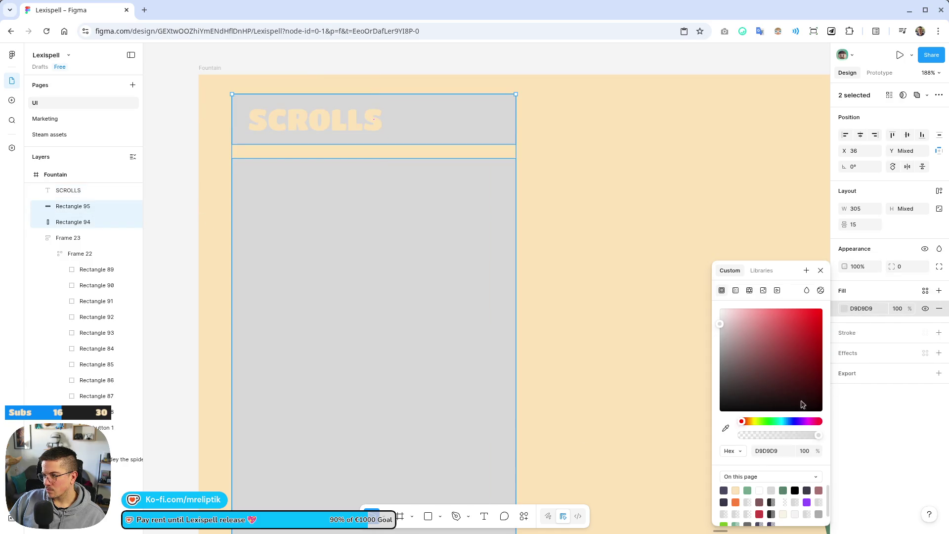
pyautogui.click(724, 490)
pyautogui.click(345, 123)
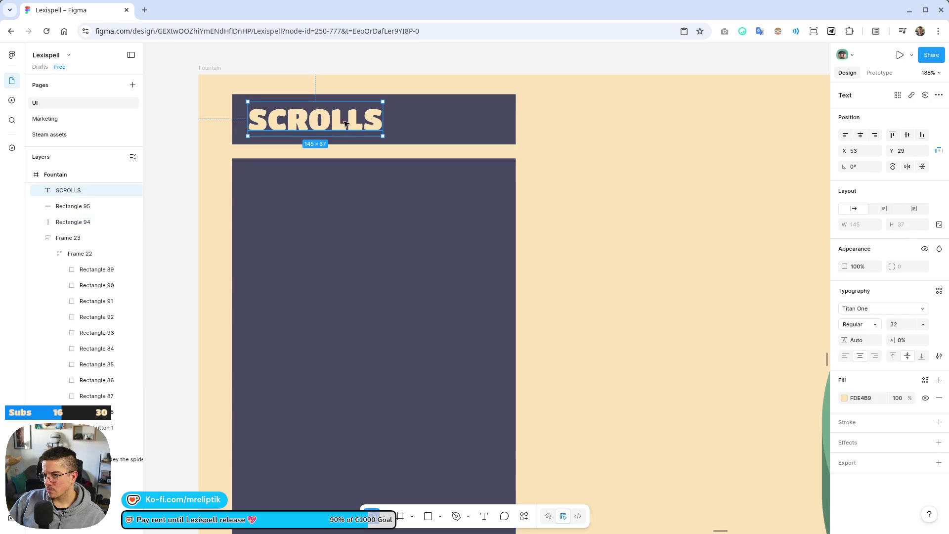
pyautogui.click(153, 151)
pyautogui.scroll(-5, 155, 227)
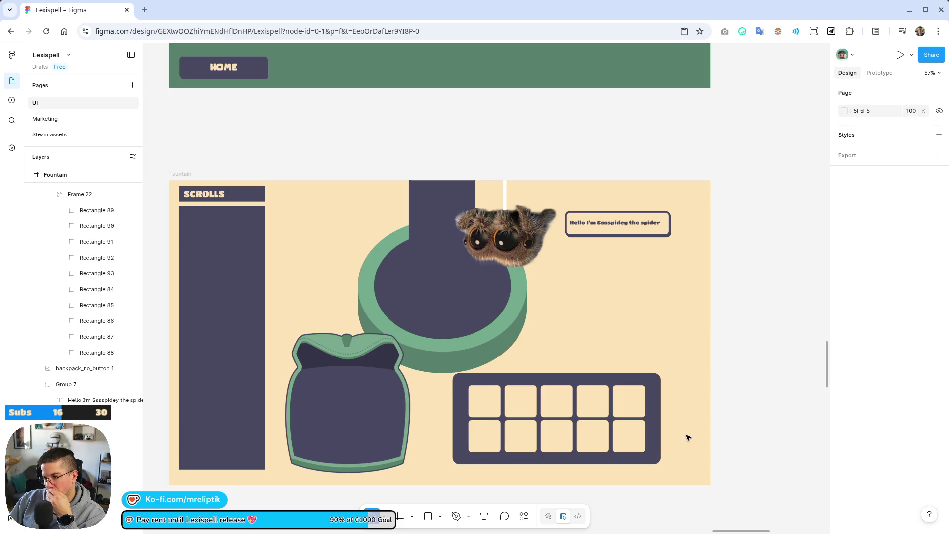
pyautogui.click(260, 70)
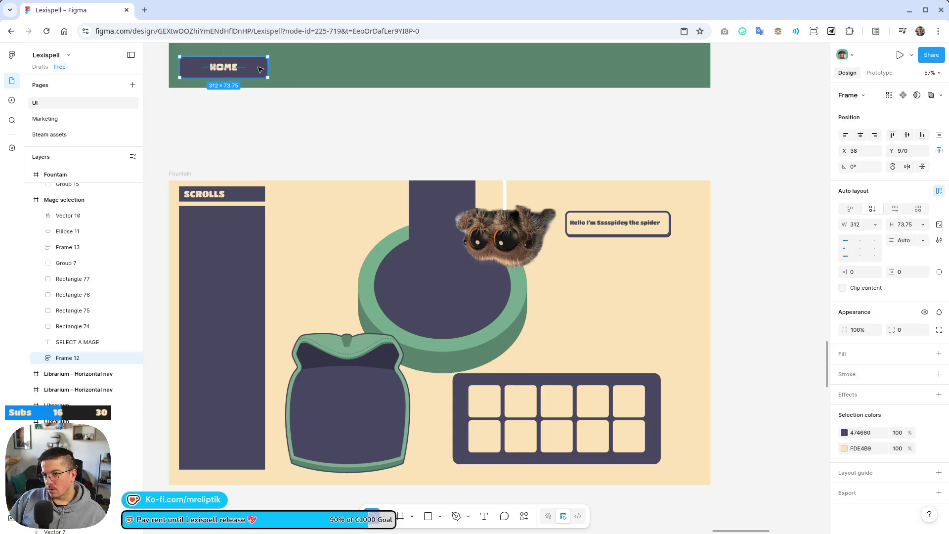
# - Paste a copy of the HOME button into the Fountain frame under the slot panel
pyautogui.hotkey('ctrl', 'c')
pyautogui.click(241, 188)
pyautogui.hotkey('ctrl', 'v')
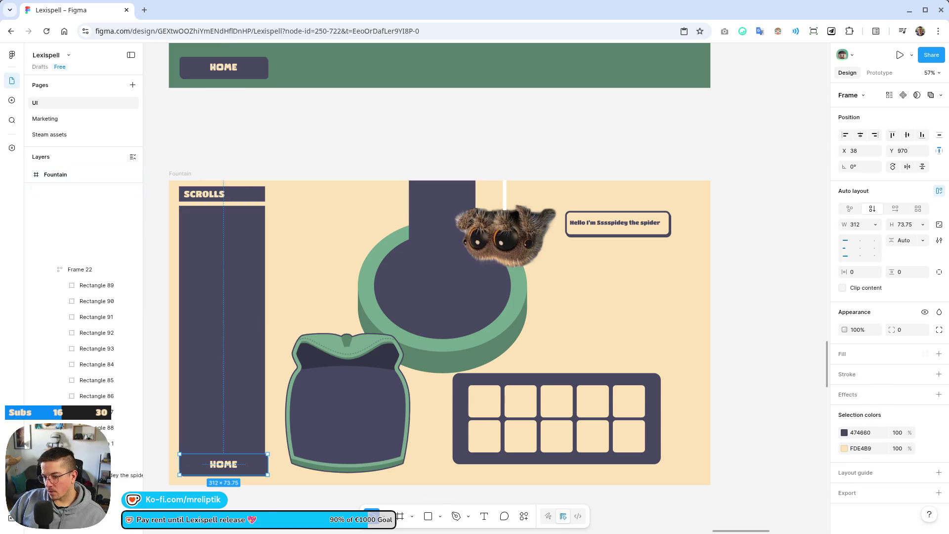
pyautogui.moveTo(225, 464); pyautogui.dragTo(695, 471)
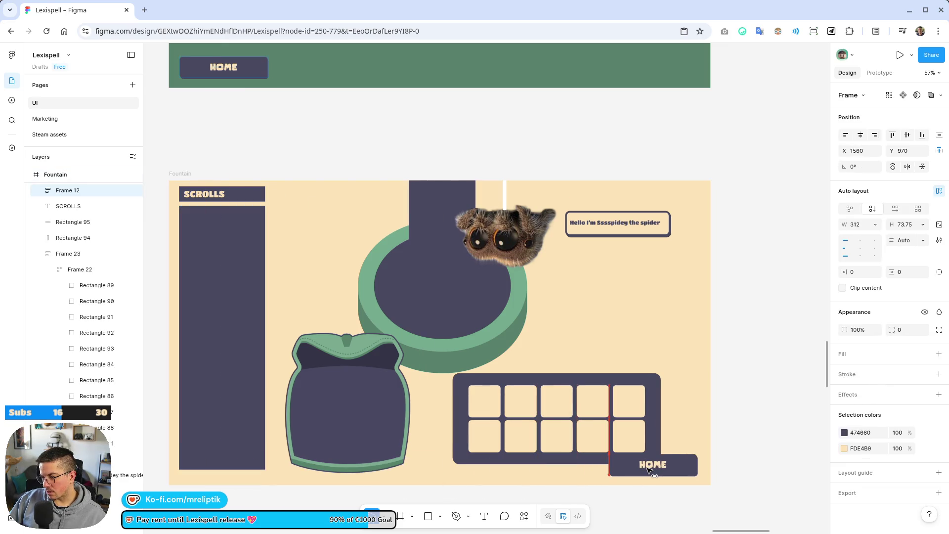
# - Replace the button label's missing Comic Lemon font with Titan One
pyautogui.doubleClick(651, 465)
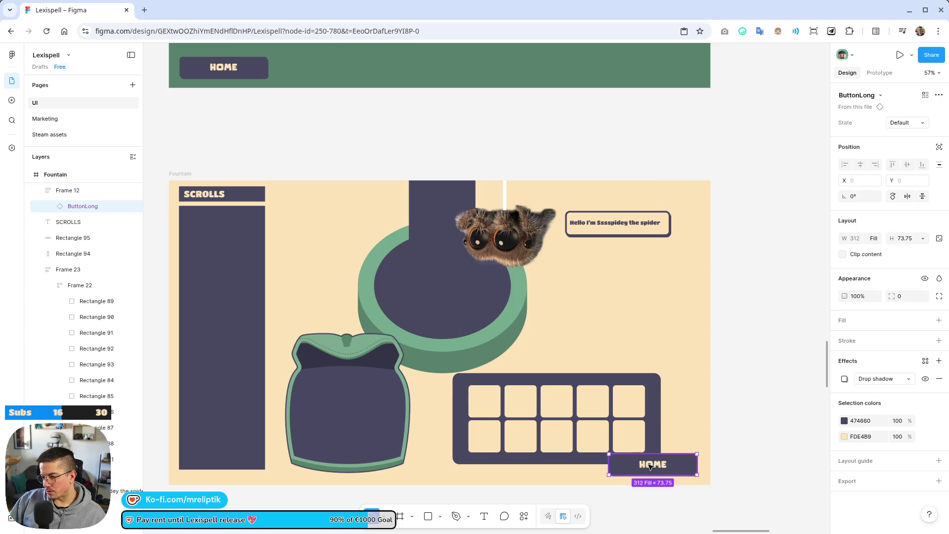
pyautogui.doubleClick(651, 464)
pyautogui.scroll(5, 678, 471)
pyautogui.doubleClick(605, 452)
pyautogui.write('t')
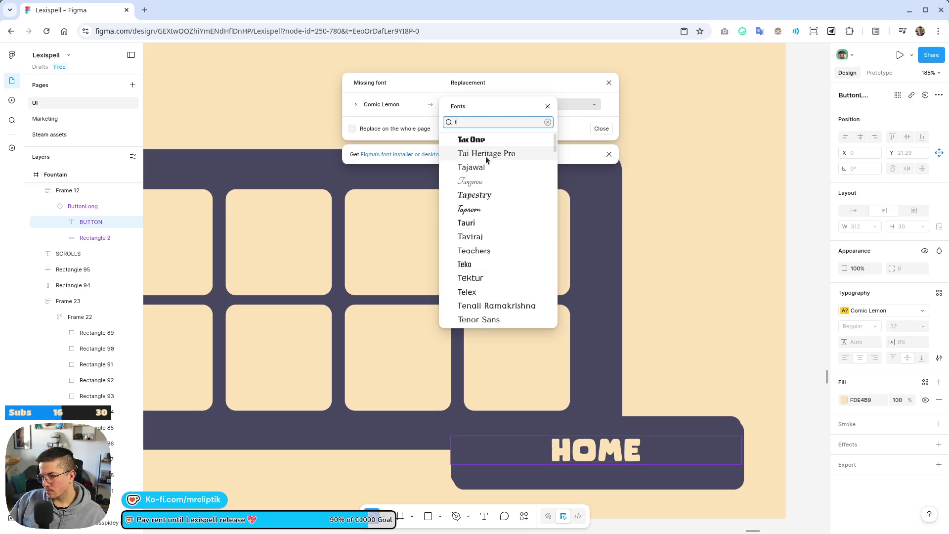
pyautogui.write('itan')
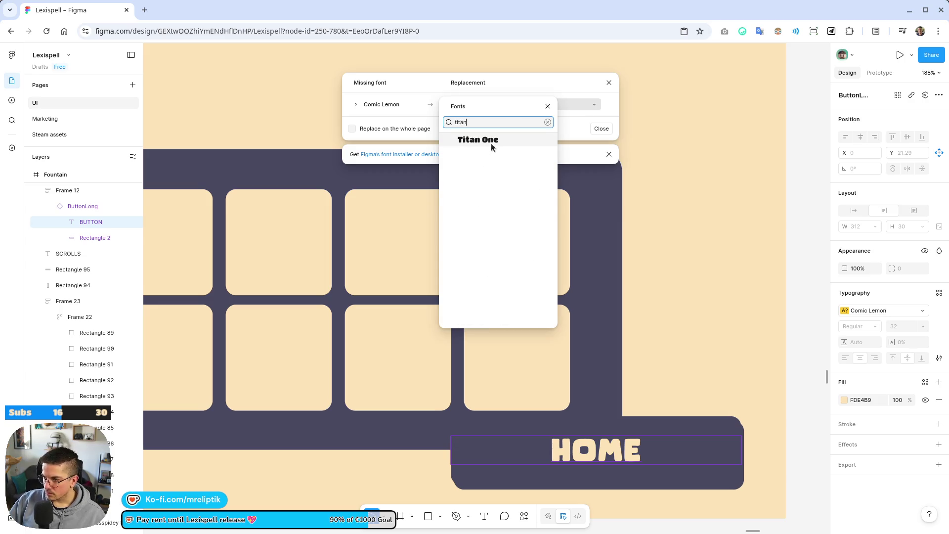
pyautogui.click(489, 140)
pyautogui.click(585, 133)
# - Retype the button label from HOME to NEXT
pyautogui.doubleClick(589, 450)
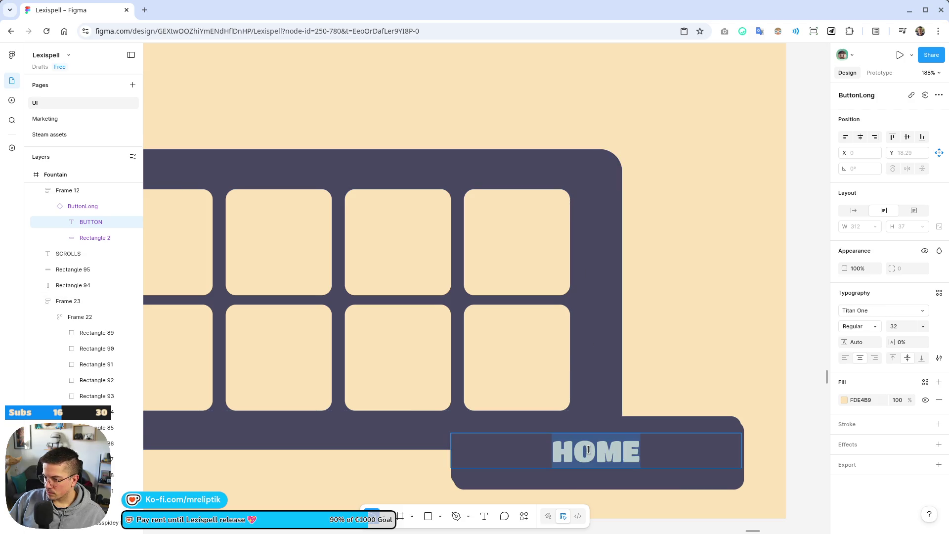
pyautogui.write('NEXT')
pyautogui.keyDown('ctrl'); pyautogui.scroll(-5, 578, 324); pyautogui.keyUp('ctrl')
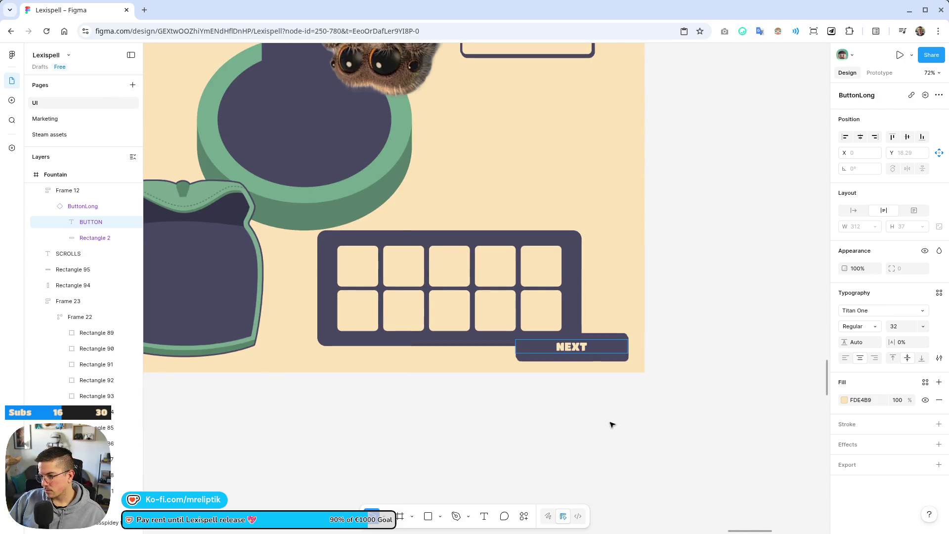
# - Narrow the copied button from its left side to 195 px wide
pyautogui.click(608, 343)
pyautogui.keyDown('ctrl'); pyautogui.scroll(5, 564, 355); pyautogui.keyUp('ctrl')
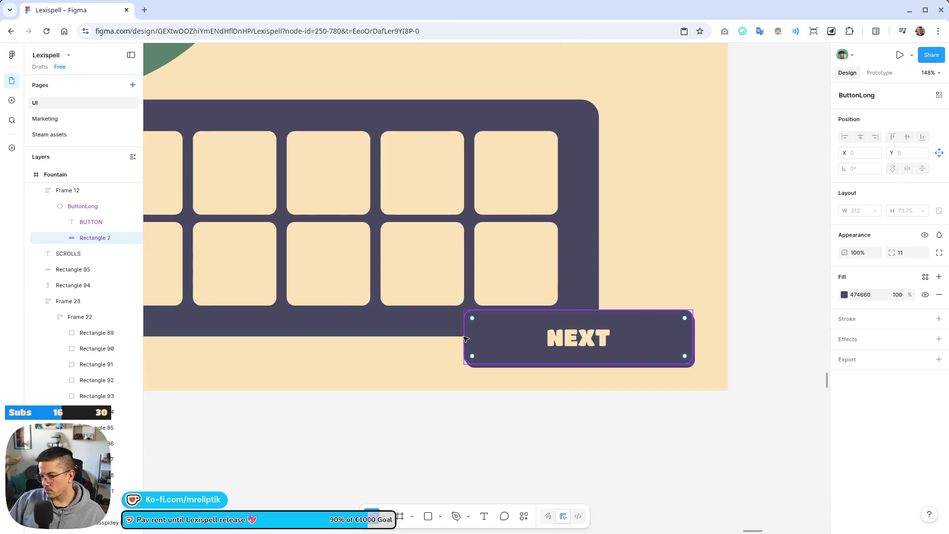
pyautogui.click(58, 190)
pyautogui.moveTo(465, 336); pyautogui.dragTo(550, 336)
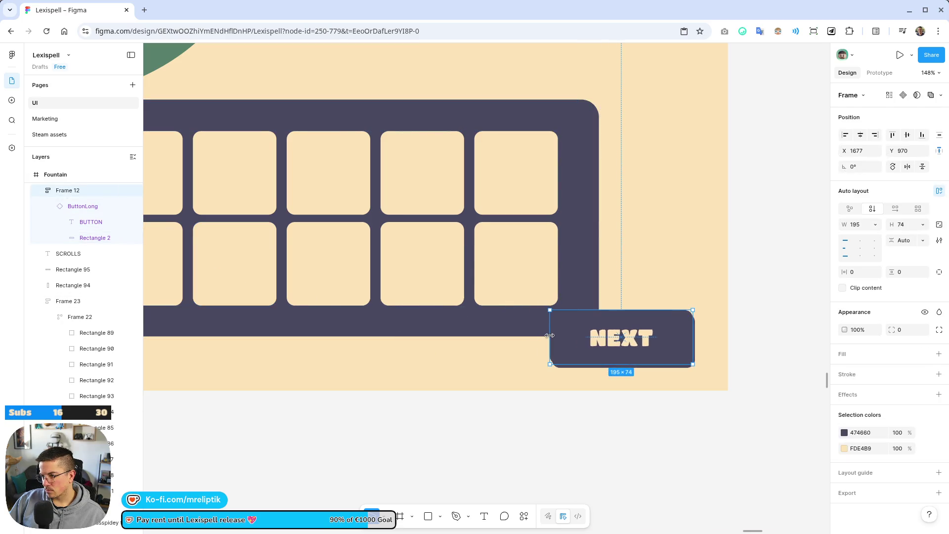
# - Change the button label from NEXT to CONTINUE
pyautogui.click(616, 335)
pyautogui.click(620, 337)
pyautogui.doubleClick(621, 338)
pyautogui.write('CONTINUE')
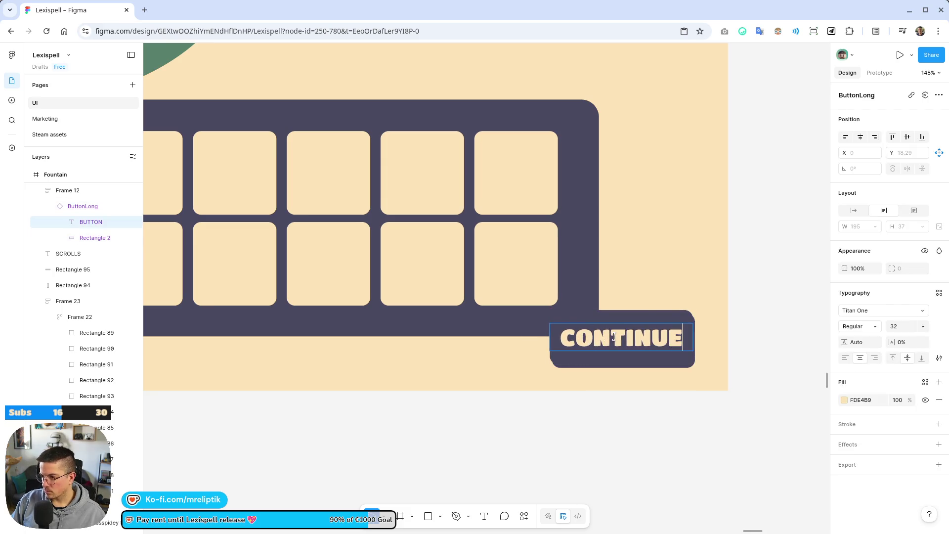
pyautogui.press('Escape')
# - Widen the button slightly leftward so CONTINUE fits
pyautogui.click(572, 372)
pyautogui.click(569, 358)
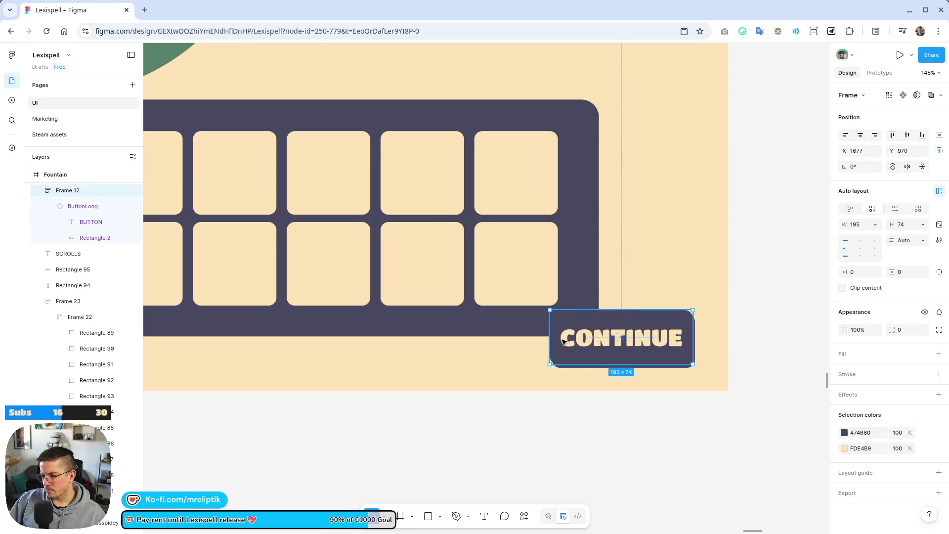
pyautogui.moveTo(551, 340); pyautogui.dragTo(518, 340)
pyautogui.click(584, 416)
pyautogui.scroll(-5, 595, 428)
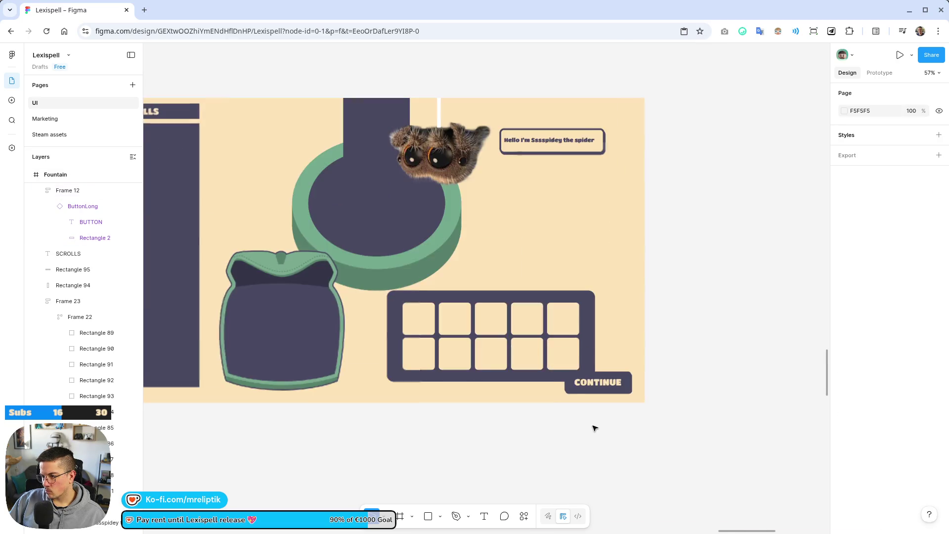
pyautogui.scroll(2, 470, 352)
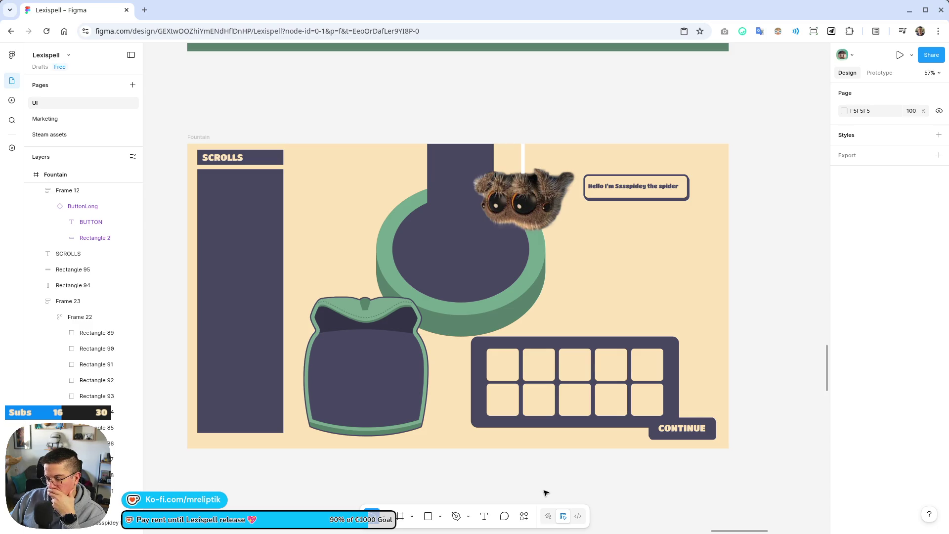
pyautogui.click(495, 382)
pyautogui.click(505, 354)
pyautogui.scroll(5, 533, 376)
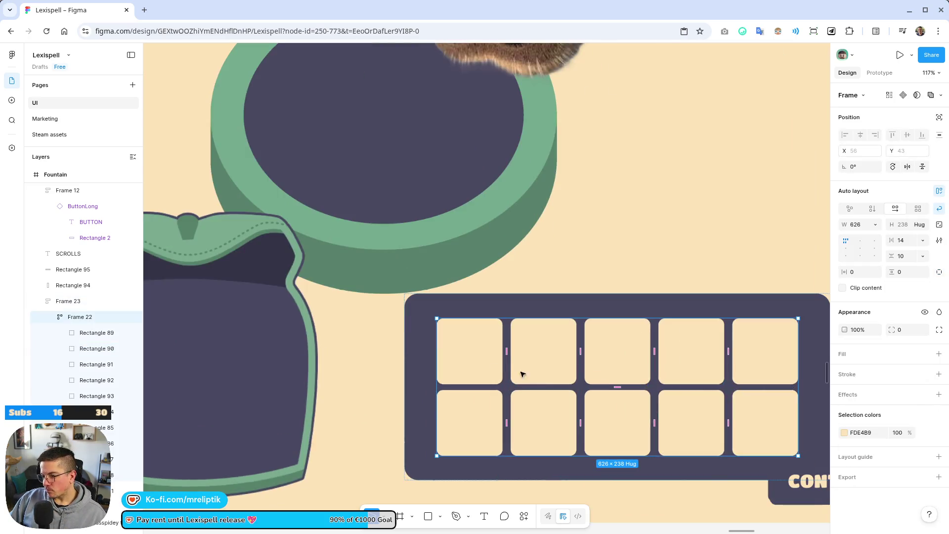
# - Select the top-row slot tiles and inspect the top-right tile
pyautogui.click(474, 369)
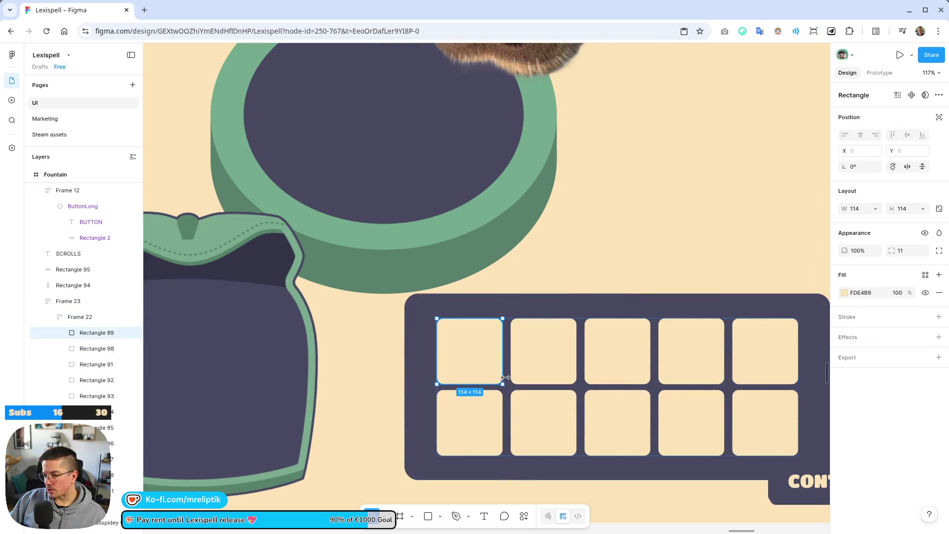
pyautogui.keyDown('shift'); pyautogui.click(547, 351); pyautogui.keyUp('shift')
pyautogui.keyDown('shift'); pyautogui.click(618, 353); pyautogui.keyUp('shift')
pyautogui.keyDown('shift'); pyautogui.click(687, 356); pyautogui.keyUp('shift')
pyautogui.keyDown('shift'); pyautogui.click(777, 355); pyautogui.keyUp('shift')
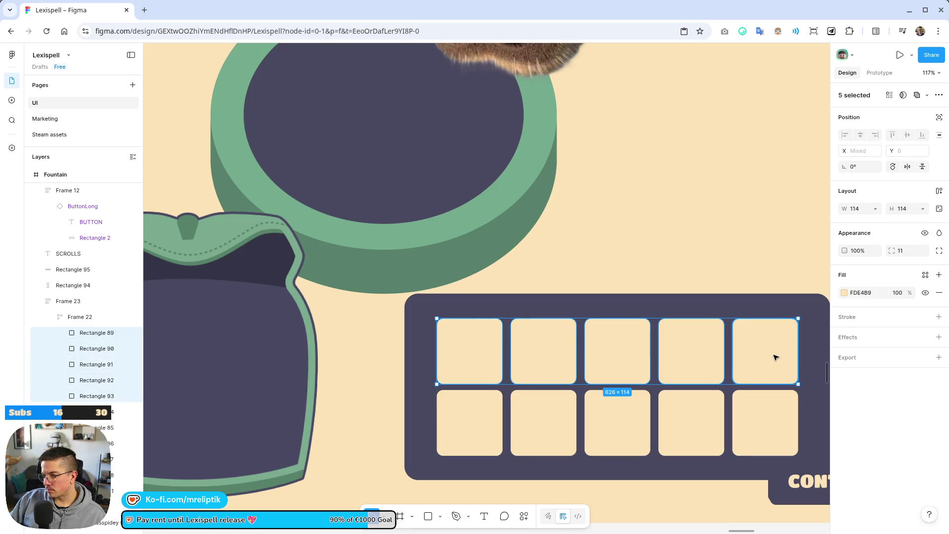
pyautogui.doubleClick(766, 357)
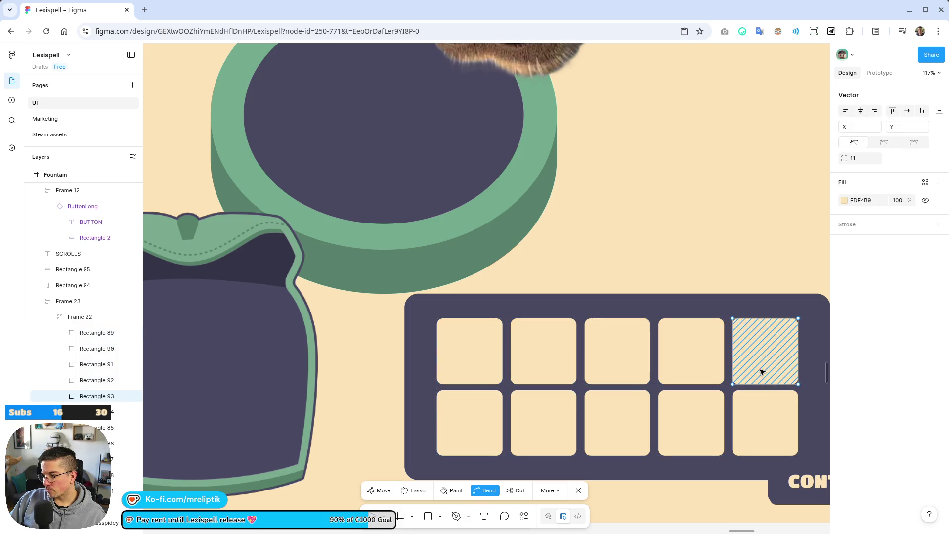
pyautogui.click(718, 254)
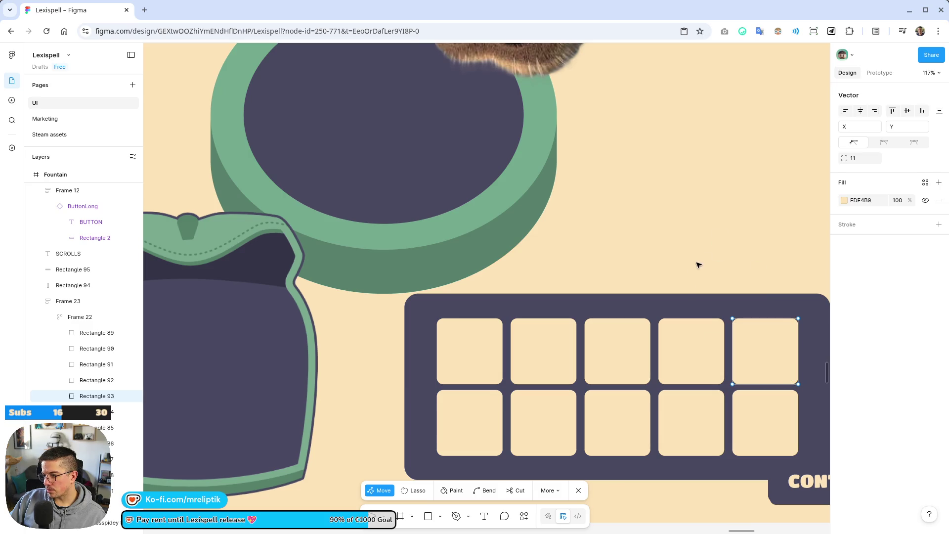
pyautogui.press('Escape')
pyautogui.press('Escape')
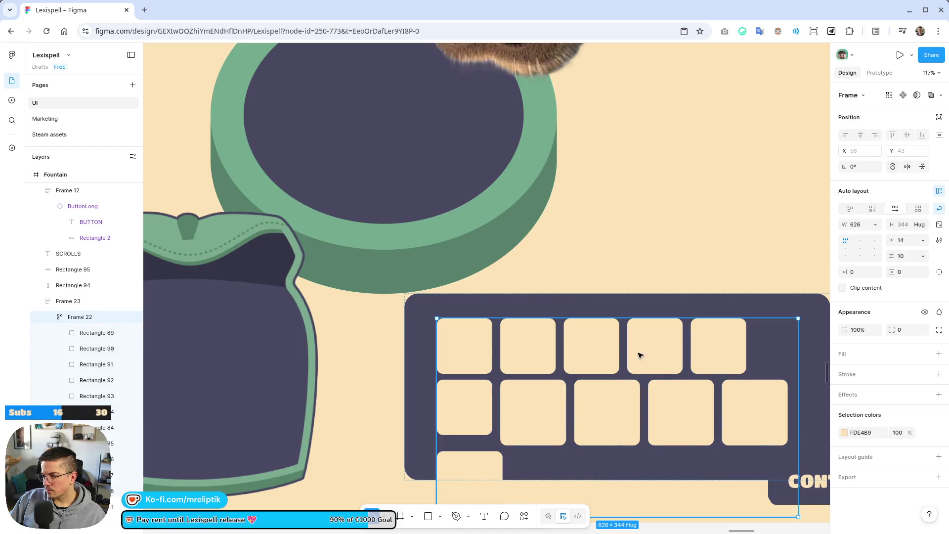
# - Resize the six small top-row tiles to 72×72
pyautogui.click(451, 406)
pyautogui.moveTo(470, 356); pyautogui.dragTo(763, 343)
pyautogui.click(855, 210)
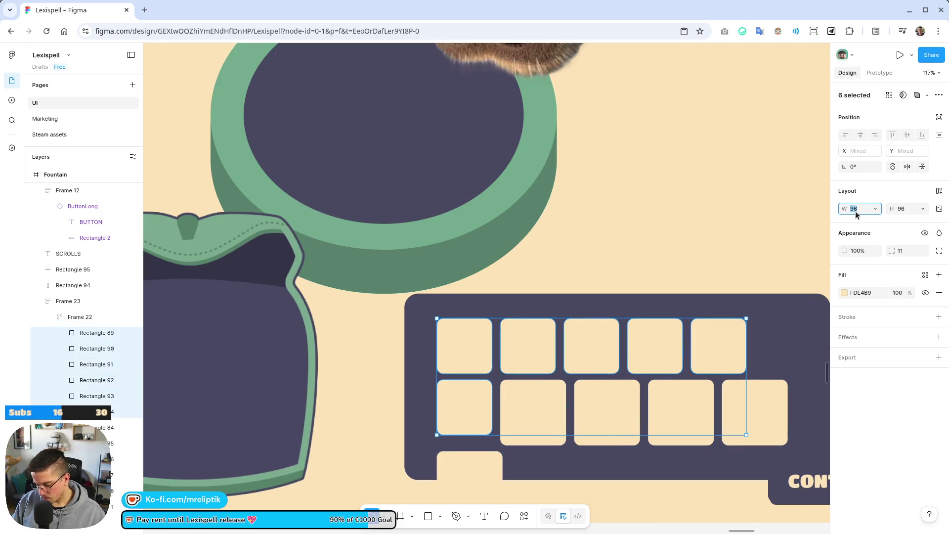
pyautogui.write('72')
pyautogui.press('Tab')
pyautogui.write('72')
pyautogui.press('Return')
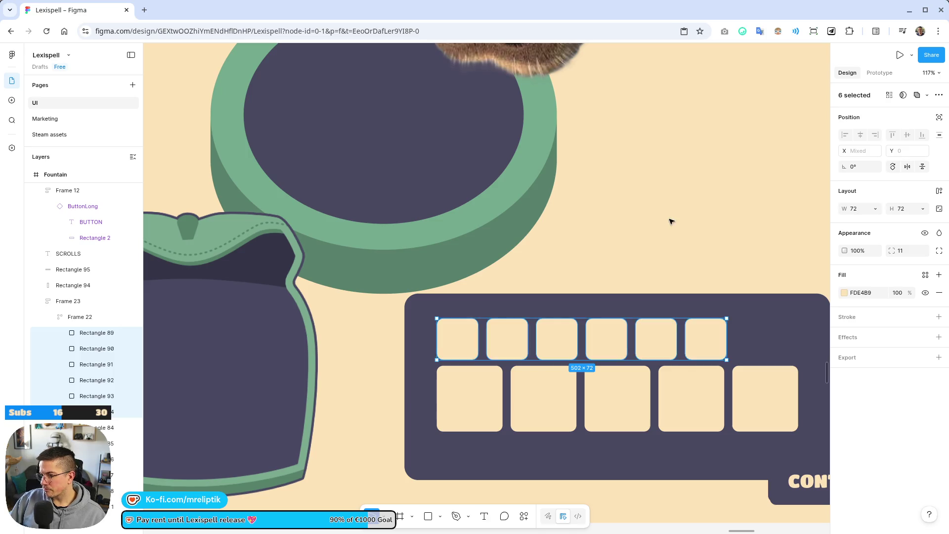
# - Inspect the slot panel and its slot grid
pyautogui.click(682, 219)
pyautogui.scroll(-5, 404, 310)
pyautogui.scroll(-2, 405, 310)
pyautogui.scroll(5, 455, 332)
pyautogui.click(458, 333)
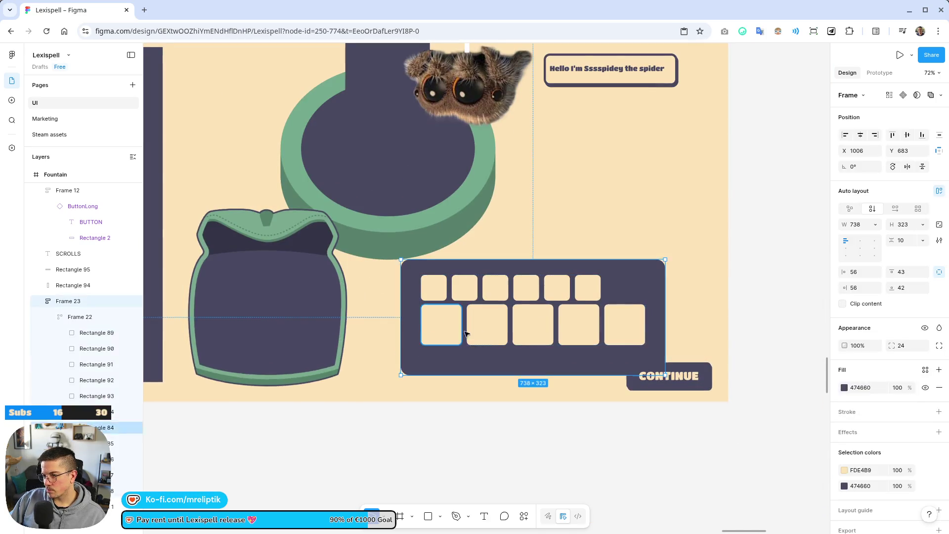
pyautogui.scroll(4, 498, 334)
pyautogui.click(567, 250)
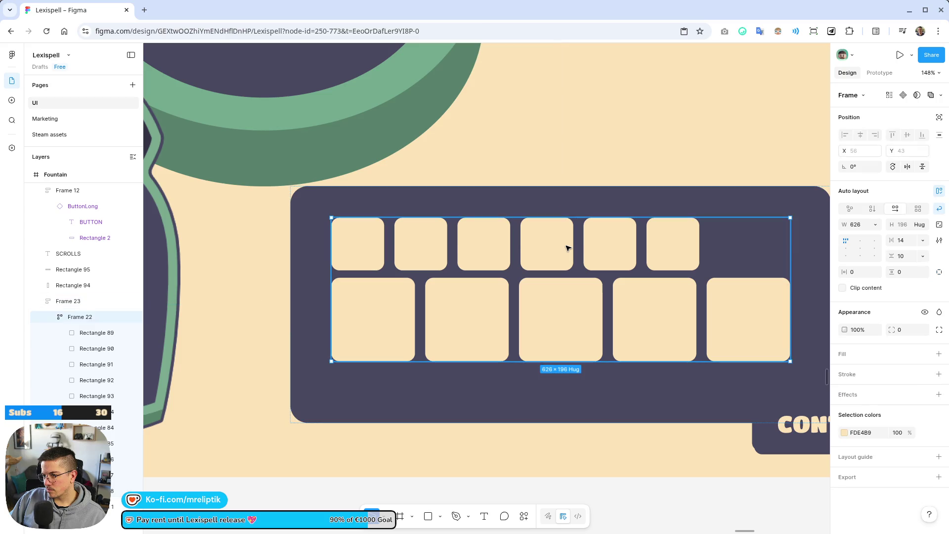
# - Select all six top-row slots to confirm their 72×72 size, then zoom out
pyautogui.click(686, 240)
pyautogui.keyDown('shift'); pyautogui.click(619, 245); pyautogui.keyUp('shift')
pyautogui.keyDown('shift'); pyautogui.click(547, 247); pyautogui.keyUp('shift')
pyautogui.keyDown('shift'); pyautogui.click(484, 248); pyautogui.keyUp('shift')
pyautogui.keyDown('shift'); pyautogui.click(409, 247); pyautogui.keyUp('shift')
pyautogui.keyDown('shift'); pyautogui.click(357, 247); pyautogui.keyUp('shift')
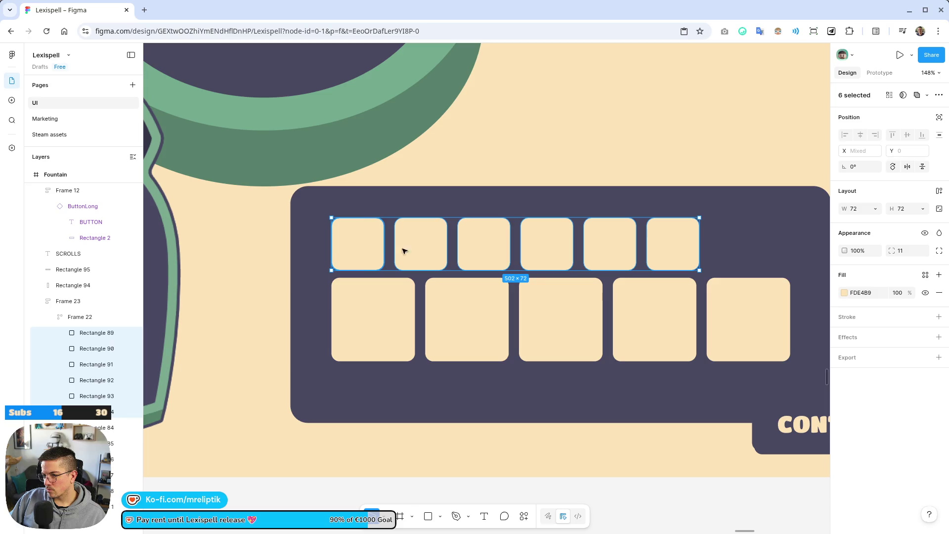
pyautogui.keyDown('ctrl'); pyautogui.scroll(-5, 457, 291); pyautogui.keyUp('ctrl')
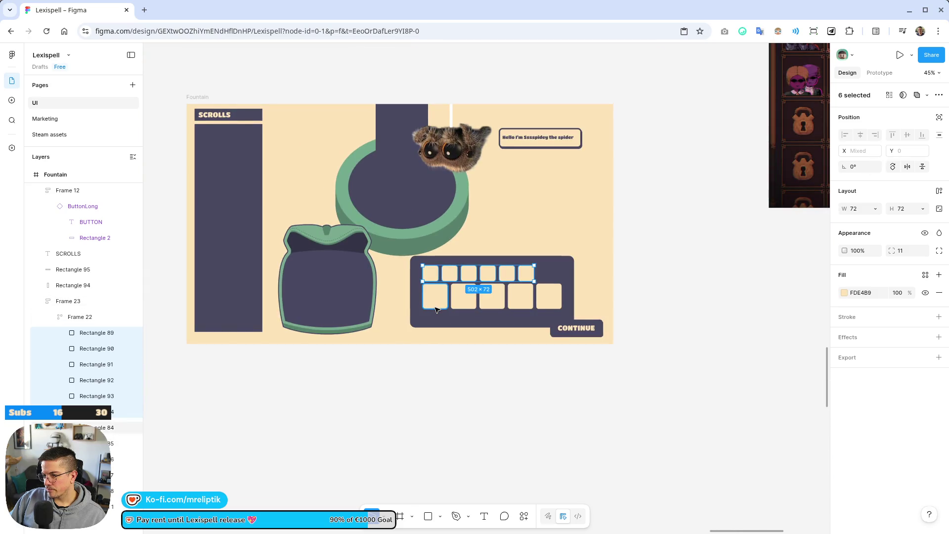
pyautogui.keyDown('ctrl'); pyautogui.scroll(3, 438, 303); pyautogui.keyUp('ctrl')
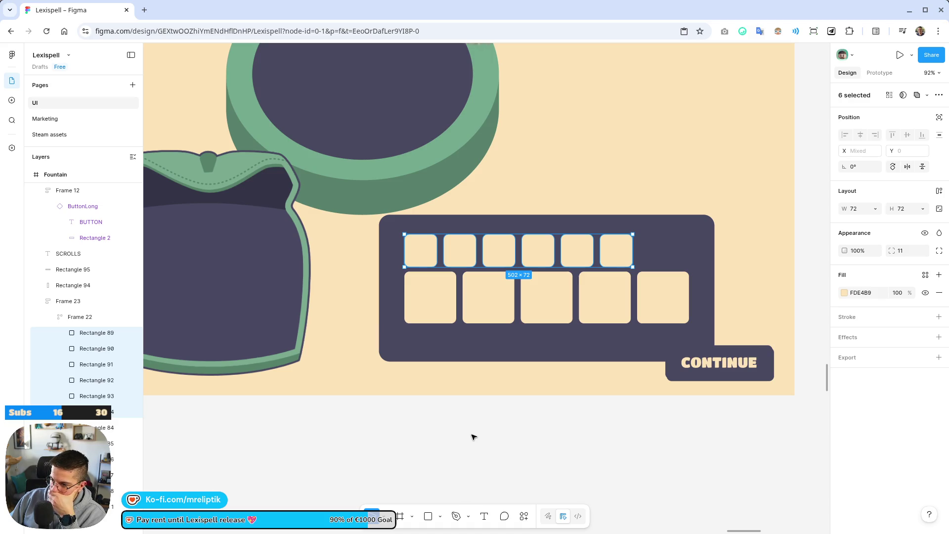
pyautogui.scroll(5, 351, 361)
pyautogui.hscroll(-5, 352, 361)
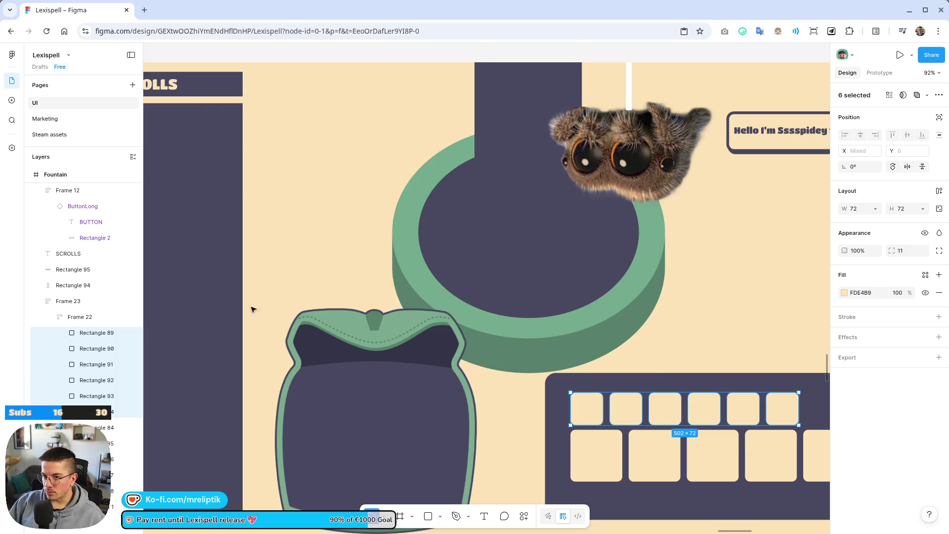
# - Move the bottom-right slot onto the basin and enlarge it to 164×164 at X 890, Y 347
pyautogui.scroll(-5, 269, 292)
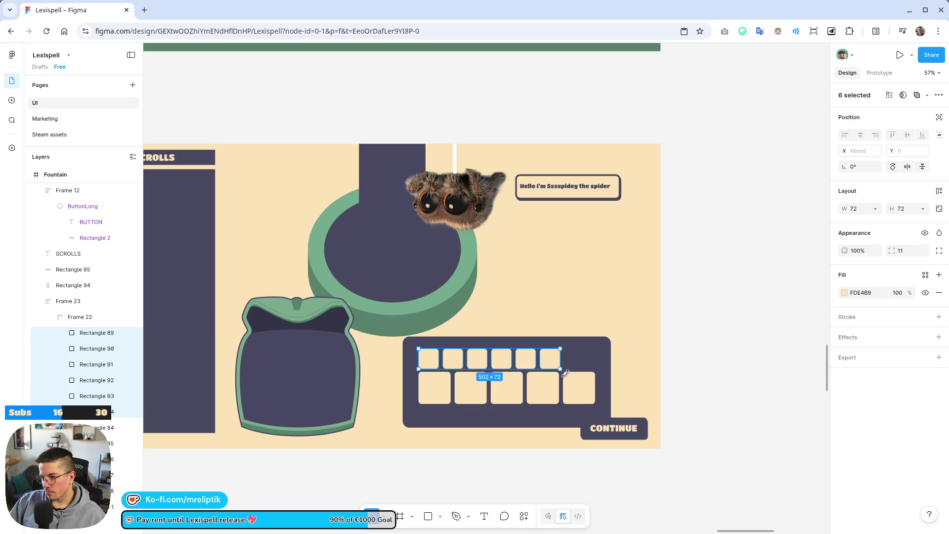
pyautogui.press('Escape')
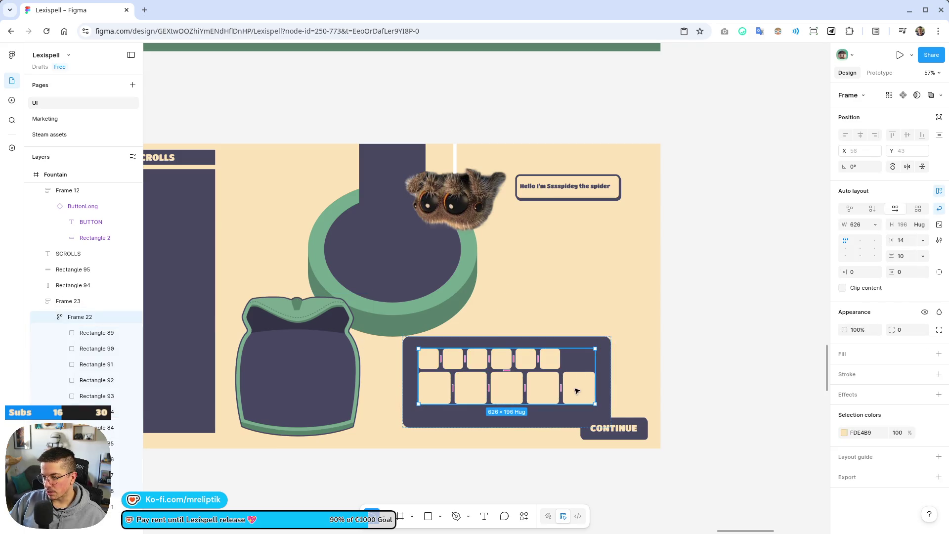
pyautogui.click(579, 387)
pyautogui.moveTo(578, 388)
pyautogui.mouseDown()
pyautogui.moveTo(418, 269)
pyautogui.moveTo(412, 286)
pyautogui.moveTo(467, 291)
pyautogui.mouseUp()
pyautogui.scroll(5, 412, 285)
pyautogui.moveTo(434, 268)
pyautogui.mouseDown()
pyautogui.moveTo(419, 256)
pyautogui.moveTo(427, 259)
pyautogui.mouseUp()
pyautogui.click(844, 294)
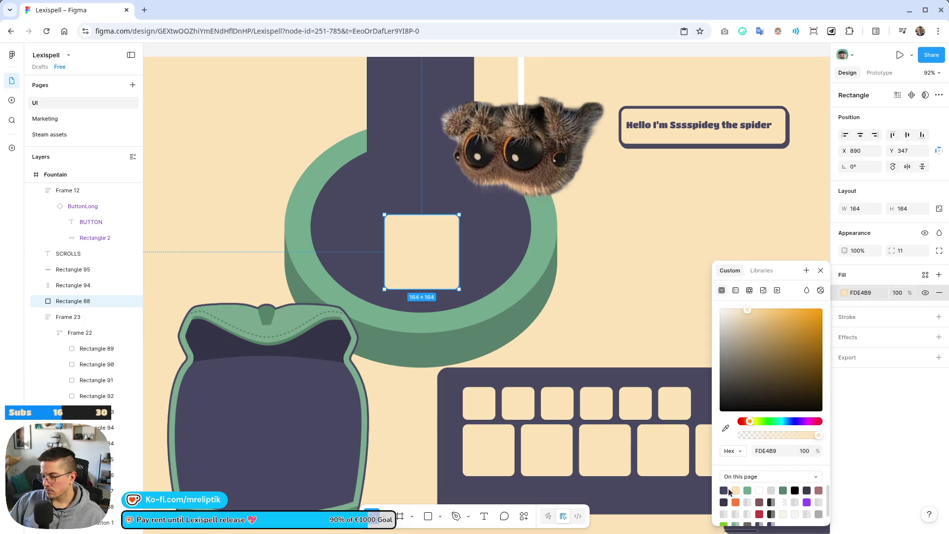
# - Give the basin square a dark fill and a 14-weight cream FDE4B9 outside stroke
pyautogui.click(724, 491)
pyautogui.click(848, 317)
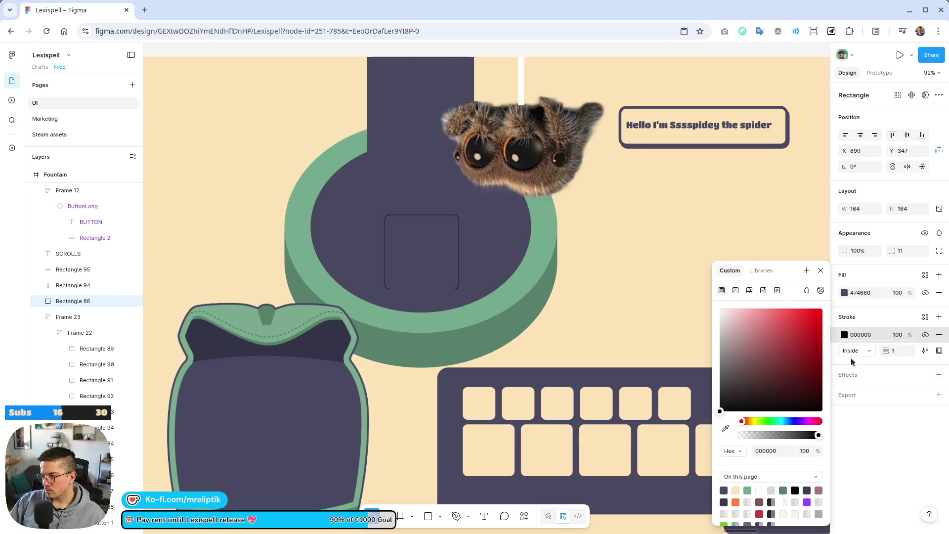
pyautogui.click(736, 490)
pyautogui.moveTo(889, 352); pyautogui.dragTo(873, 354)
pyautogui.click(856, 351)
pyautogui.click(864, 365)
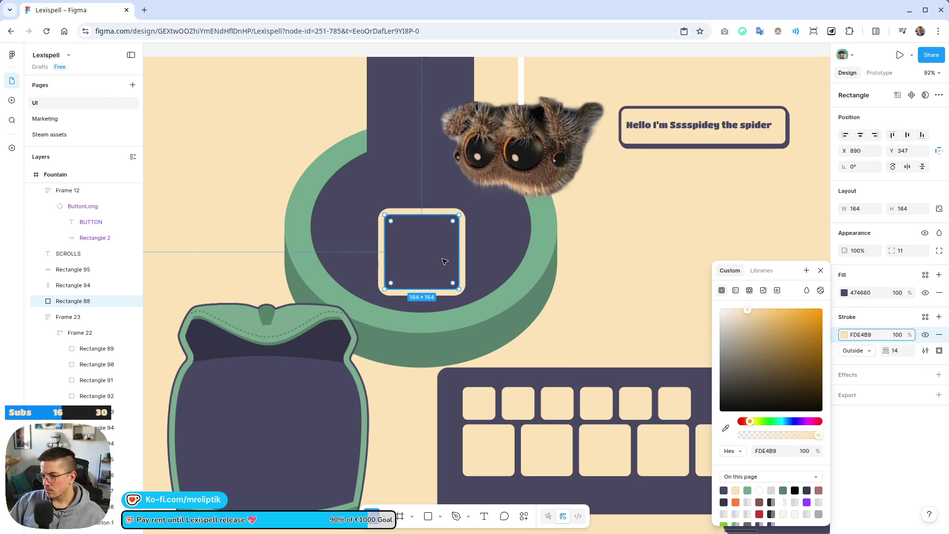
pyautogui.moveTo(451, 254); pyautogui.dragTo(452, 259)
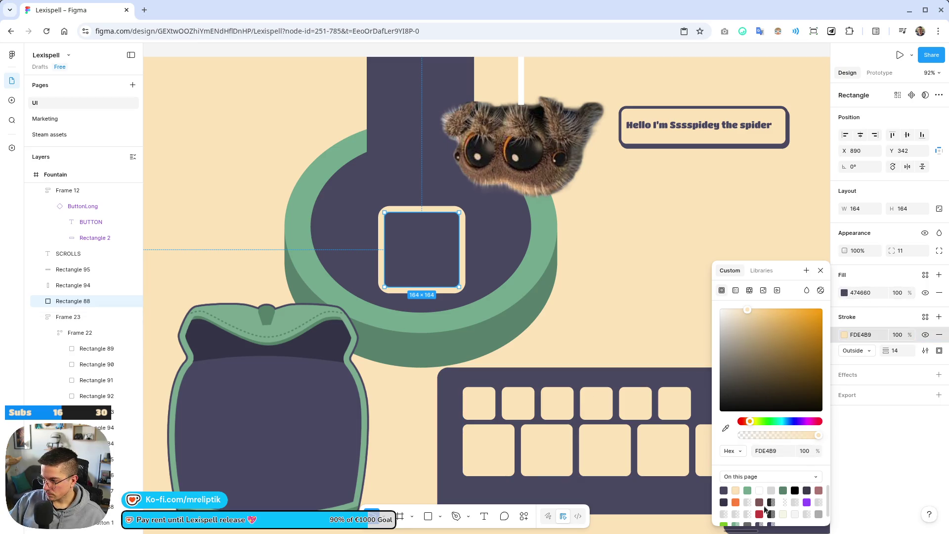
# - Change the square's fill to green 57826C, keeping the cream outline
pyautogui.click(748, 489)
pyautogui.hotkey('ctrl', 'z')
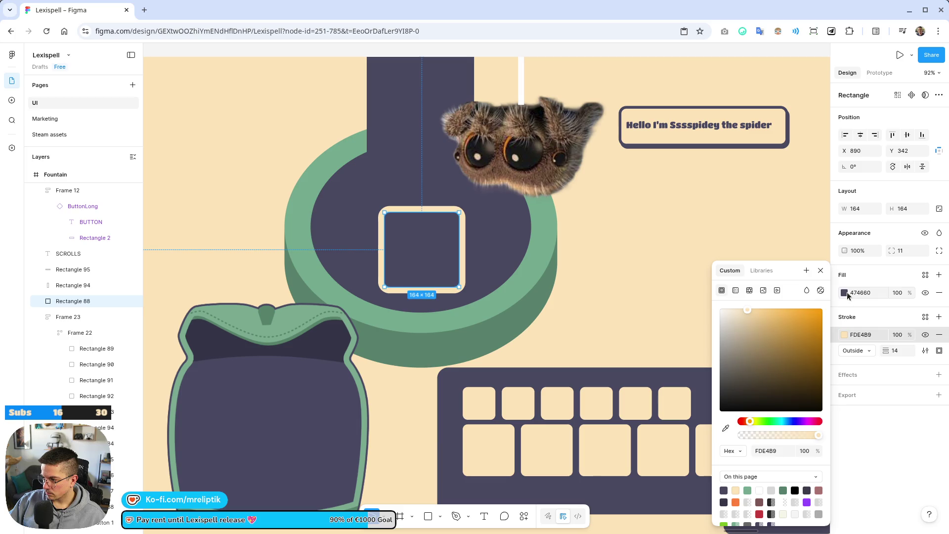
pyautogui.click(851, 293)
pyautogui.click(747, 490)
pyautogui.click(783, 490)
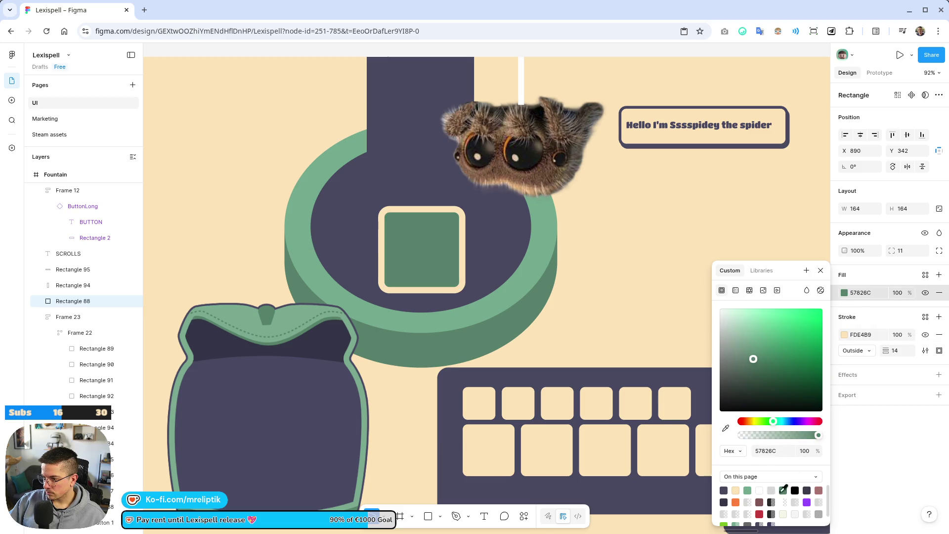
pyautogui.click(749, 489)
pyautogui.press('Escape')
pyautogui.keyDown('ctrl'); pyautogui.scroll(-5, 415, 258); pyautogui.keyUp('ctrl')
pyautogui.press('Escape')
pyautogui.scroll(3, 431, 391)
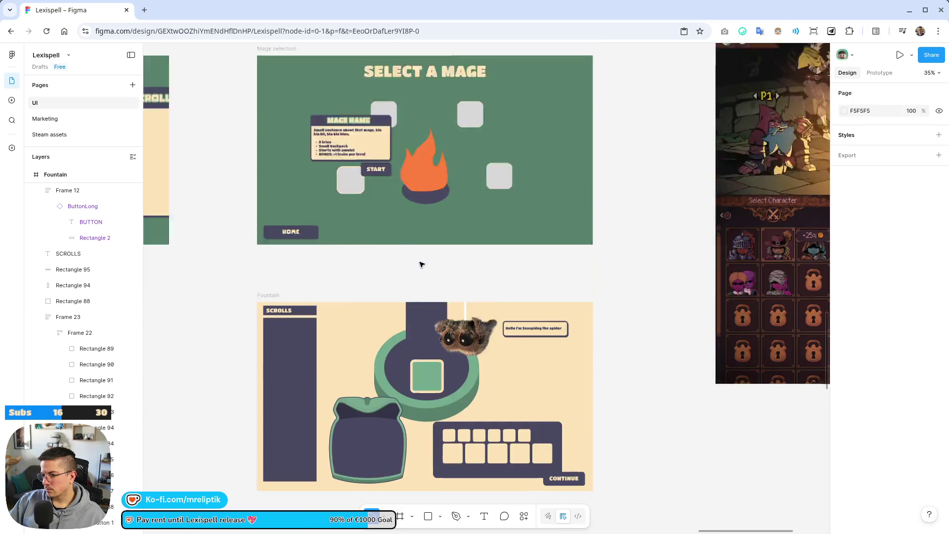
# - Centre the green square horizontally on the basin
pyautogui.keyDown('ctrl'); pyautogui.scroll(5, 432, 391); pyautogui.keyUp('ctrl')
pyautogui.moveTo(417, 430); pyautogui.dragTo(439, 446)
pyautogui.keyDown('ctrl'); pyautogui.scroll(-5, 439, 447); pyautogui.keyUp('ctrl')
pyautogui.scroll(-3, 434, 348)
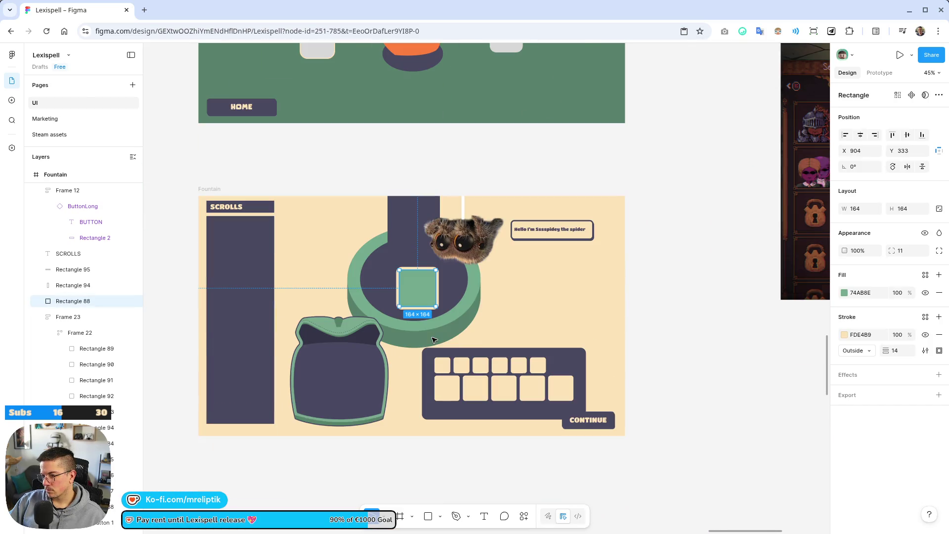
# - Shrink the spider image to 284×187 and settle it under its hanging line
pyautogui.click(489, 234)
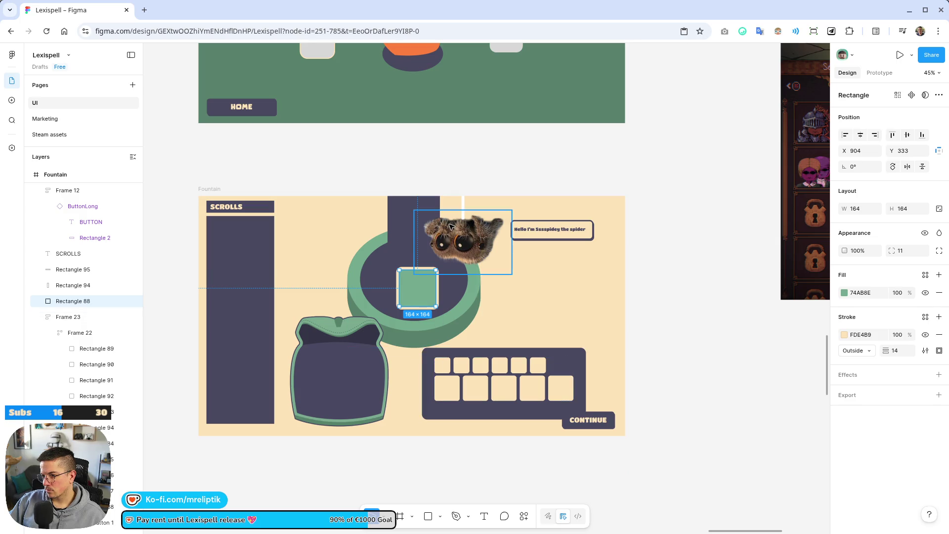
pyautogui.keyDown('ctrl'); pyautogui.scroll(4, 488, 234); pyautogui.keyUp('ctrl')
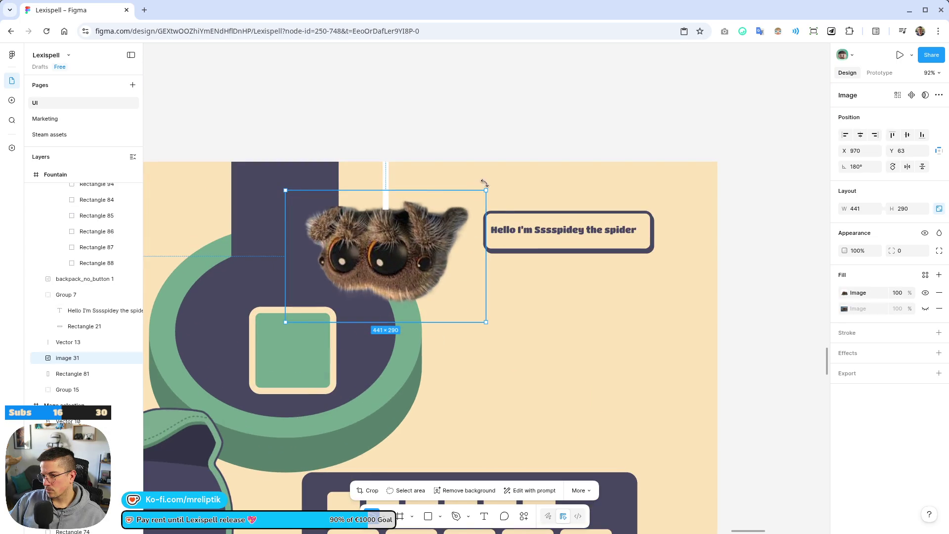
pyautogui.moveTo(488, 189)
pyautogui.mouseDown()
pyautogui.moveTo(424, 213)
pyautogui.moveTo(414, 237)
pyautogui.moveTo(397, 216)
pyautogui.moveTo(402, 232)
pyautogui.mouseUp()
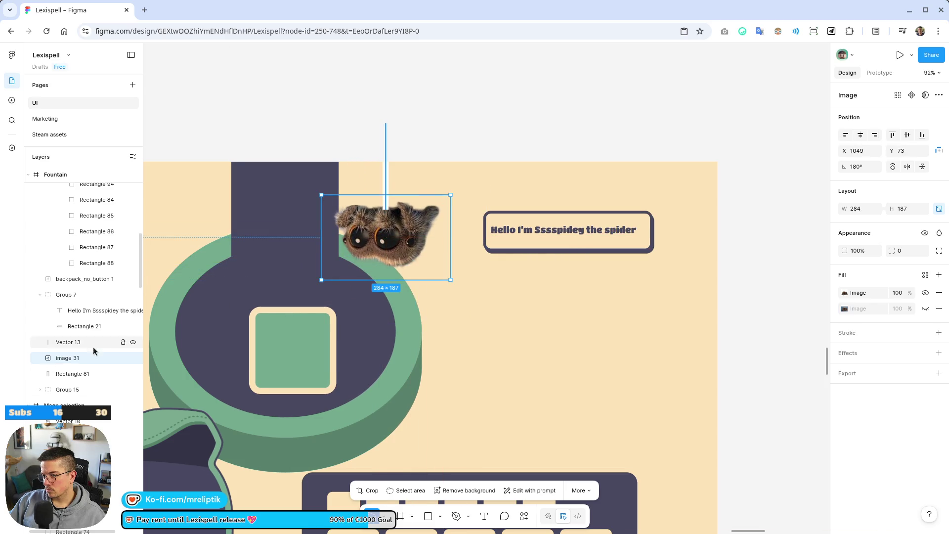
pyautogui.moveTo(74, 357); pyautogui.dragTo(74, 338)
# - Move the speech bubble closer to the spider, then shift spider, bubble and line right
pyautogui.moveTo(569, 234); pyautogui.dragTo(499, 225)
pyautogui.keyDown('shift'); pyautogui.click(386, 233); pyautogui.keyUp('shift')
pyautogui.keyDown('shift'); pyautogui.click(386, 183); pyautogui.keyUp('shift')
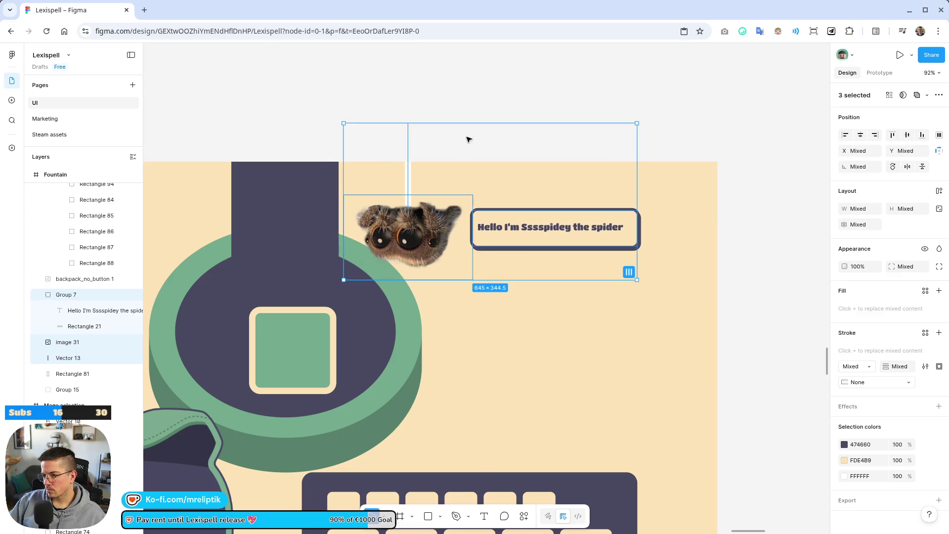
pyautogui.click(468, 140)
pyautogui.scroll(-5, 468, 149)
pyautogui.scroll(3, 466, 228)
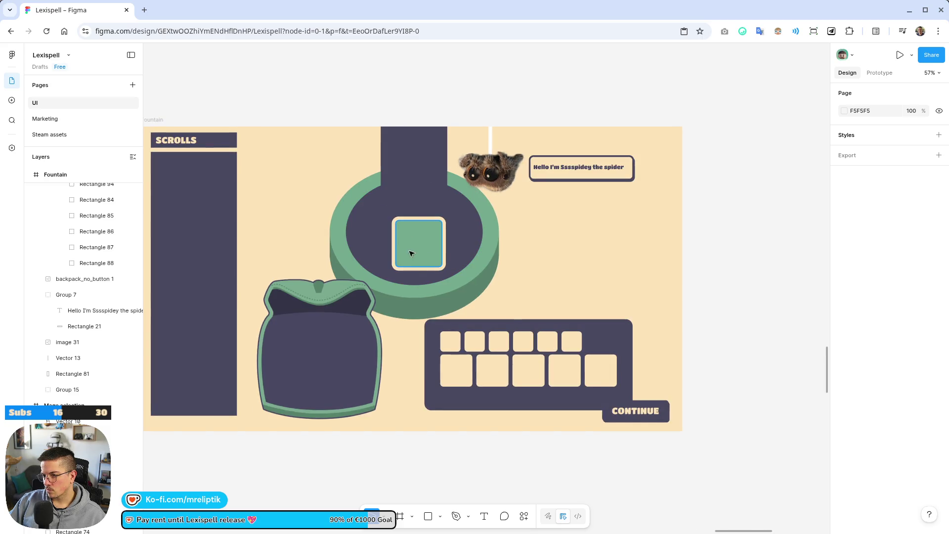
pyautogui.doubleClick(408, 252)
pyautogui.click(417, 247)
pyautogui.press('Escape')
pyautogui.press('Escape')
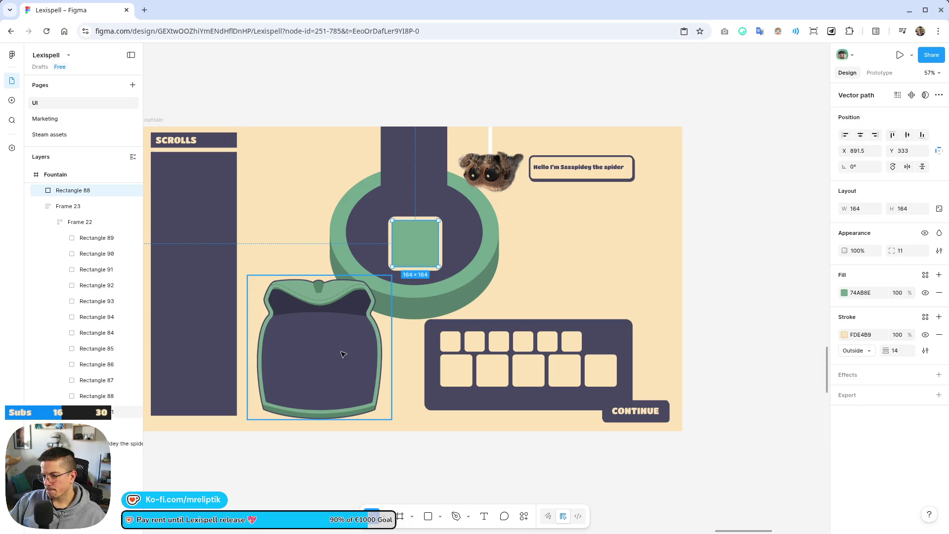
pyautogui.scroll(-3, 383, 409)
pyautogui.scroll(4, 404, 414)
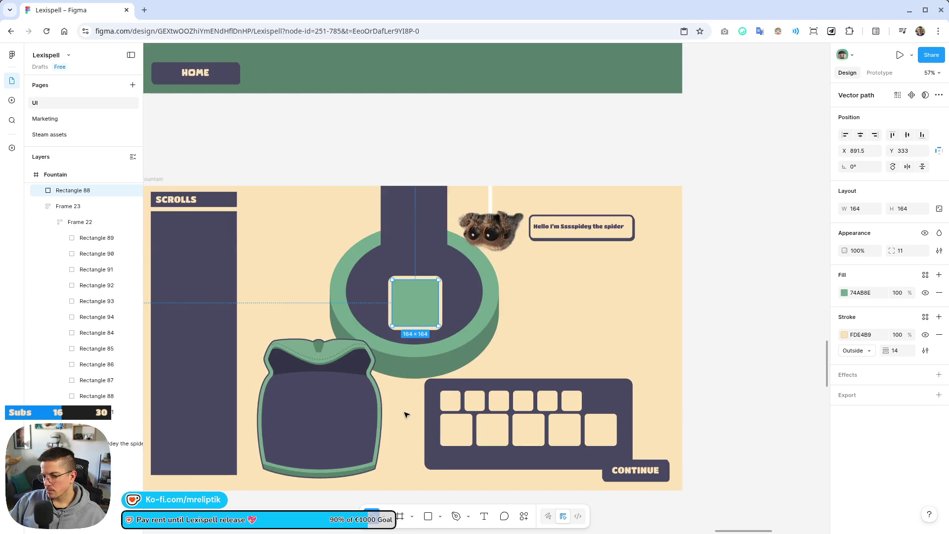
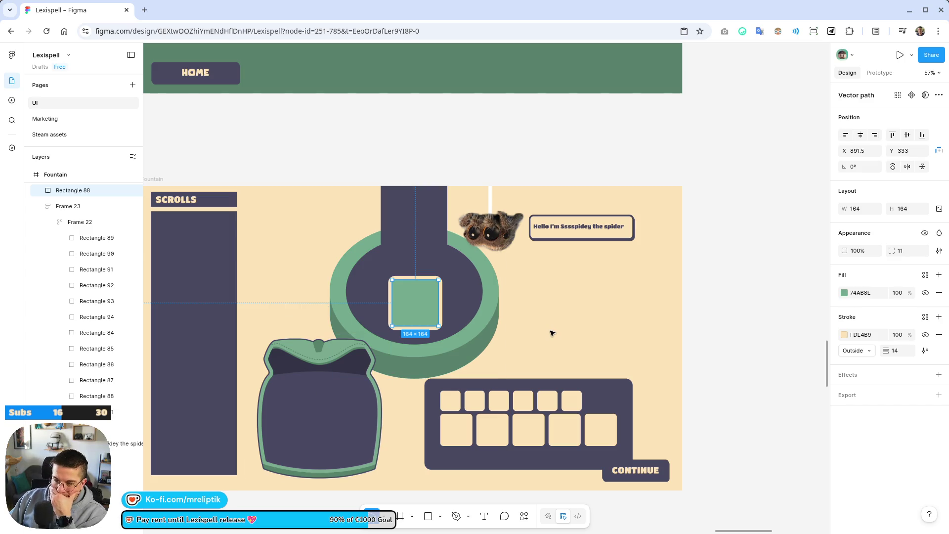
# - Nudge the tile grid up inside the letter-tile panel, then return it to its place
pyautogui.click(330, 388)
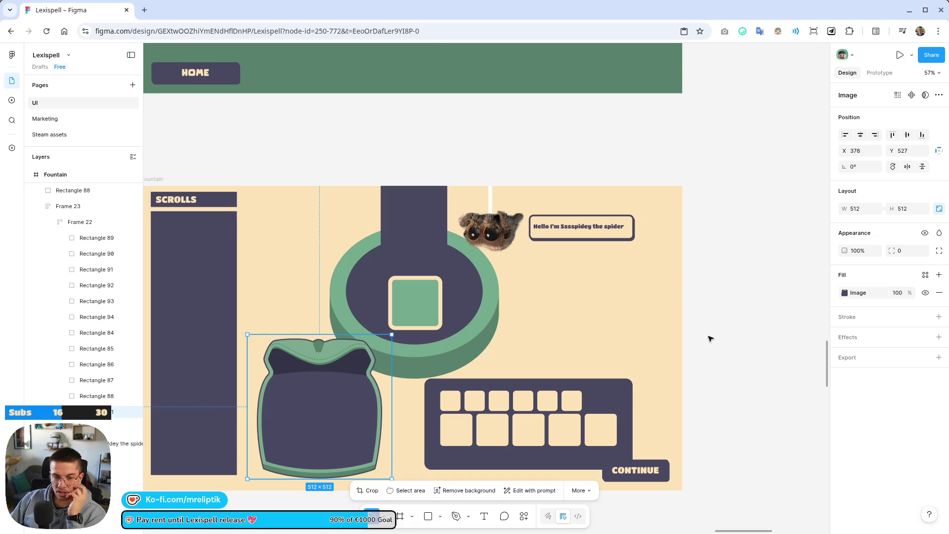
pyautogui.click(711, 339)
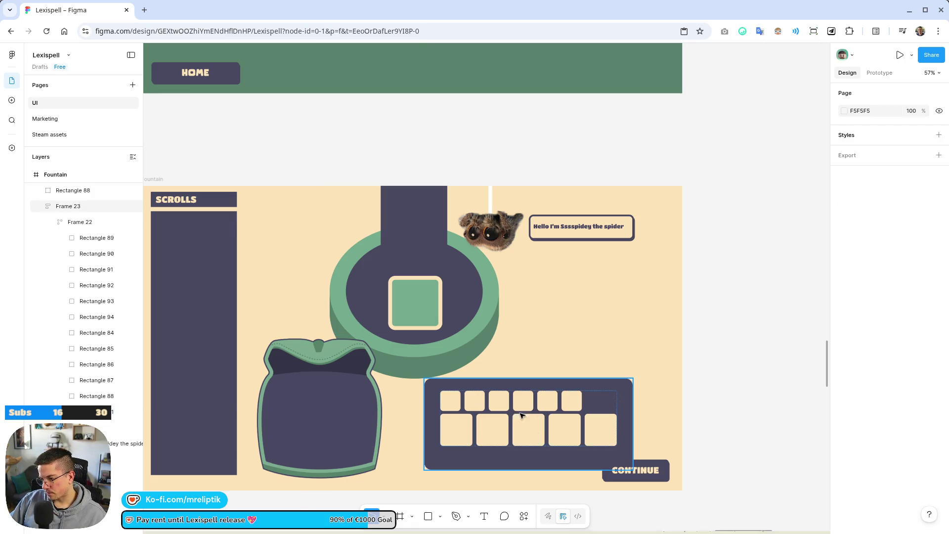
pyautogui.click(460, 436)
pyautogui.keyDown('ctrl'); pyautogui.scroll(5, 498, 430); pyautogui.keyUp('ctrl')
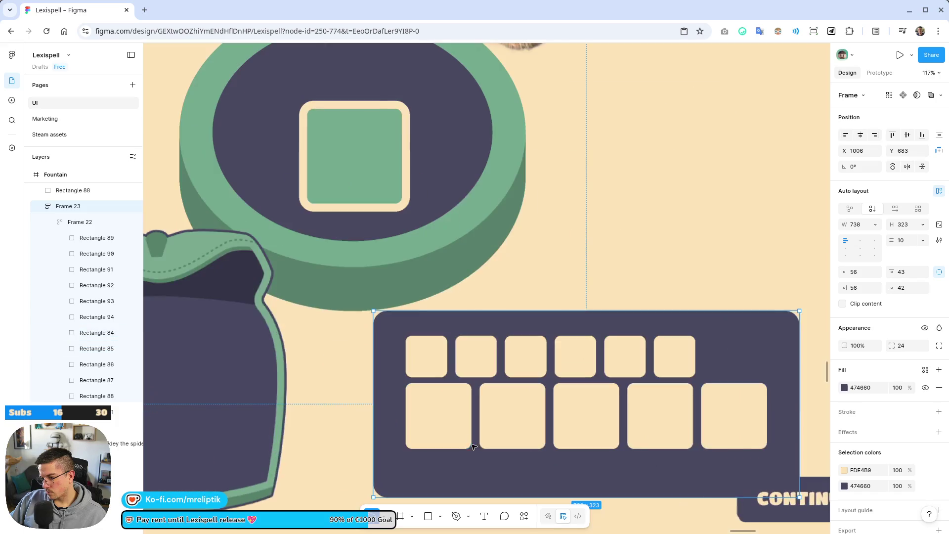
pyautogui.click(447, 415)
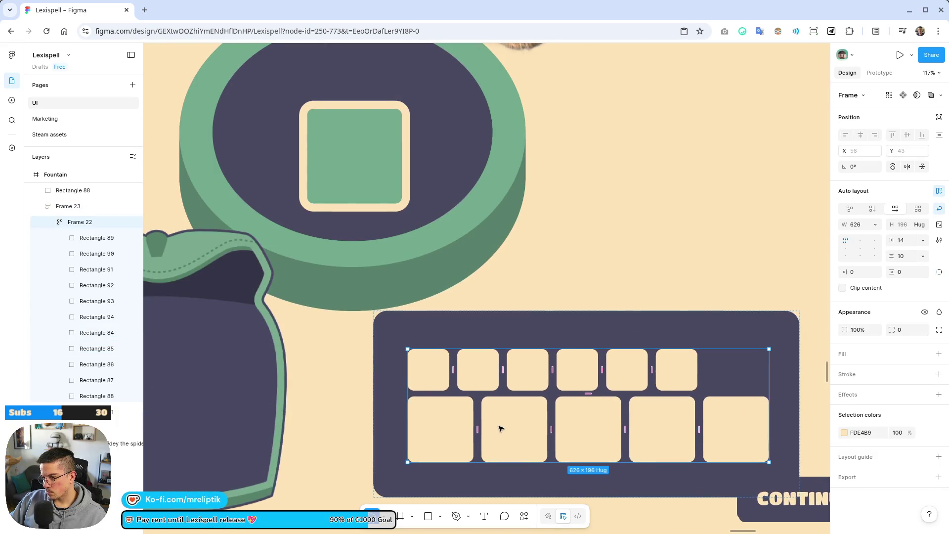
pyautogui.moveTo(502, 432); pyautogui.dragTo(493, 416)
pyautogui.moveTo(429, 364); pyautogui.dragTo(432, 378)
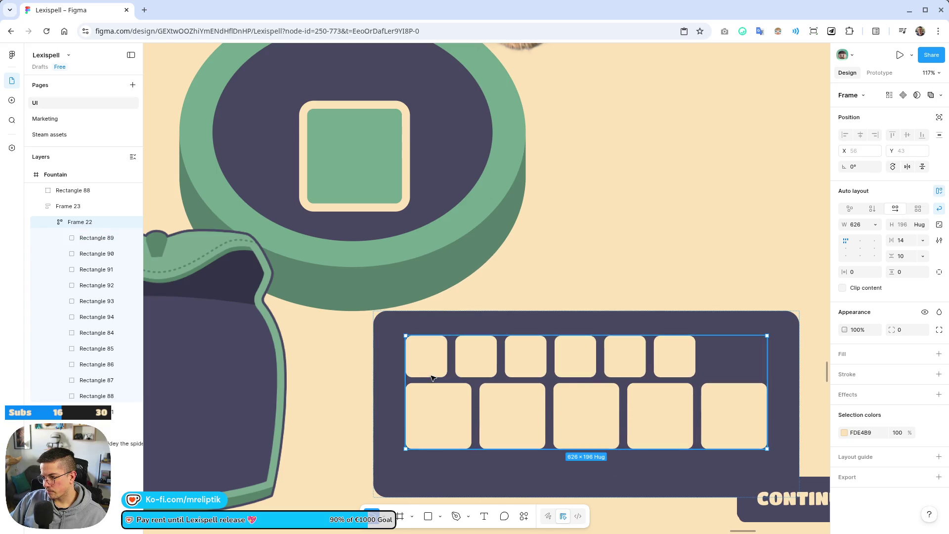
pyautogui.scroll(-5, 432, 378)
# - Check the first tile's shape, then place the 128×128 rune icon beside the fountain at X 1570, Y 322
pyautogui.doubleClick(402, 360)
pyautogui.doubleClick(402, 360)
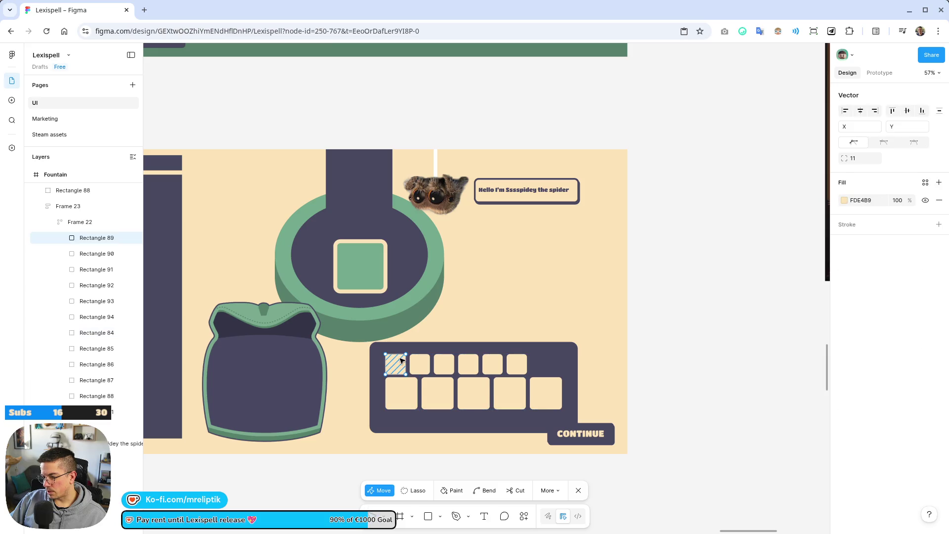
pyautogui.press('Escape')
pyautogui.press('Escape')
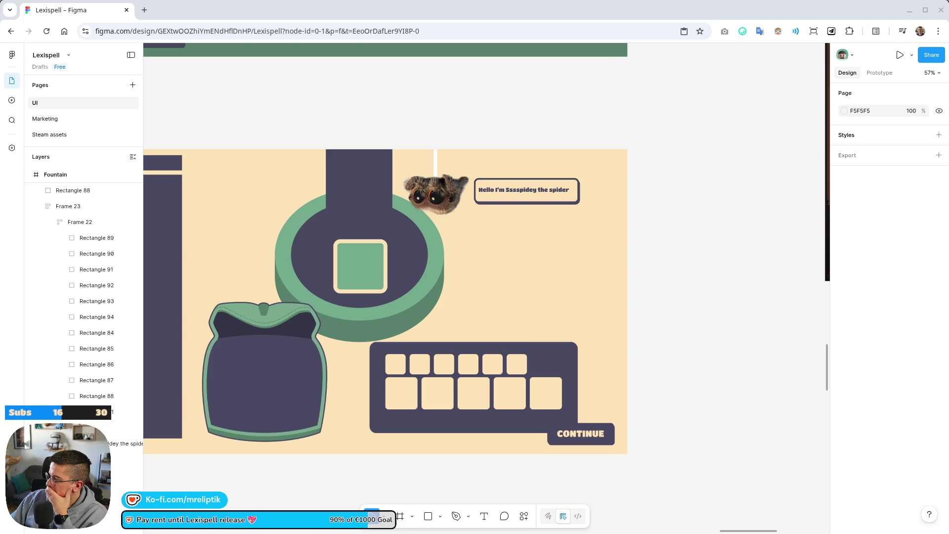
pyautogui.moveTo(570, 418); pyautogui.dragTo(547, 257)
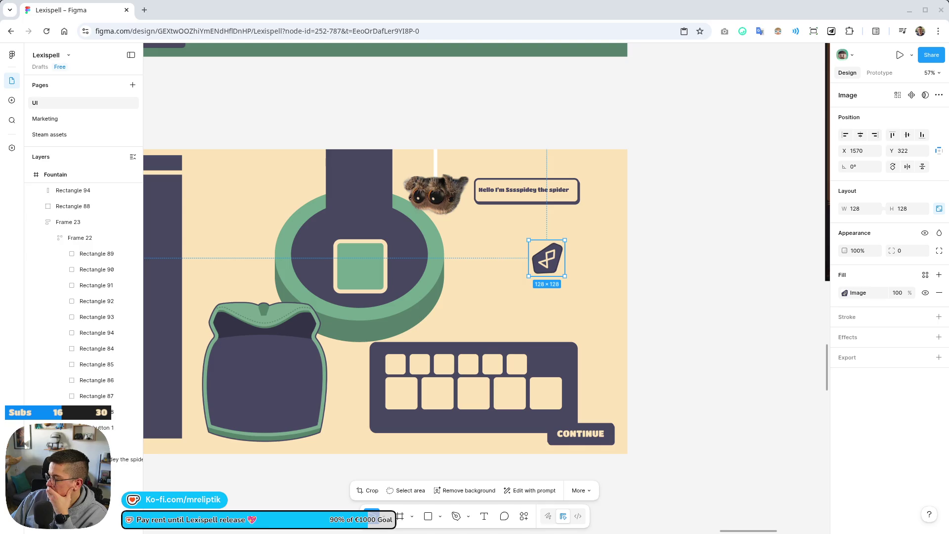
# - Try dragging the rune icon into the first tile slot, then undo the move
pyautogui.press('Escape')
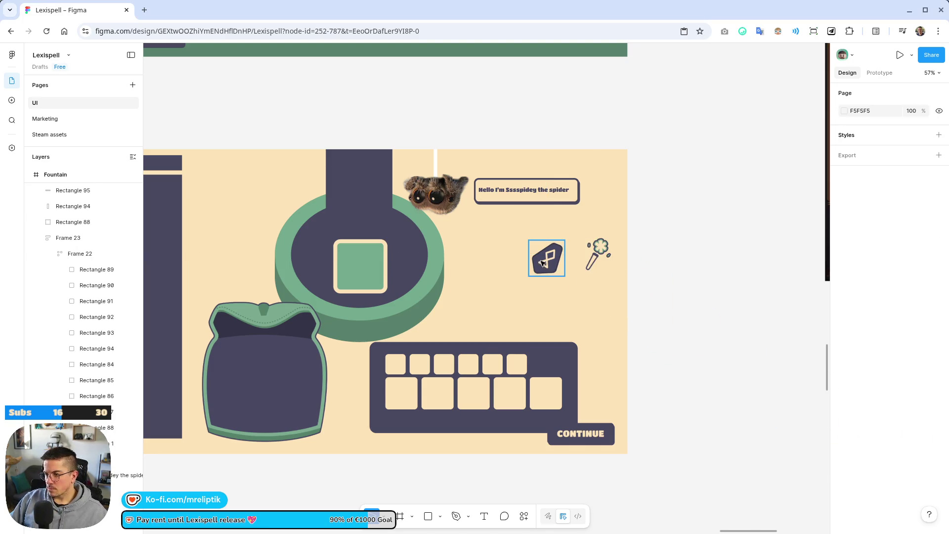
pyautogui.click(542, 263)
pyautogui.scroll(5, 542, 263)
pyautogui.moveTo(721, 153)
pyautogui.mouseDown()
pyautogui.moveTo(556, 316)
pyautogui.moveTo(433, 357)
pyautogui.moveTo(474, 381)
pyautogui.mouseUp()
pyautogui.hotkey('ctrl', 'z')
pyautogui.hotkey('ctrl', 'z')
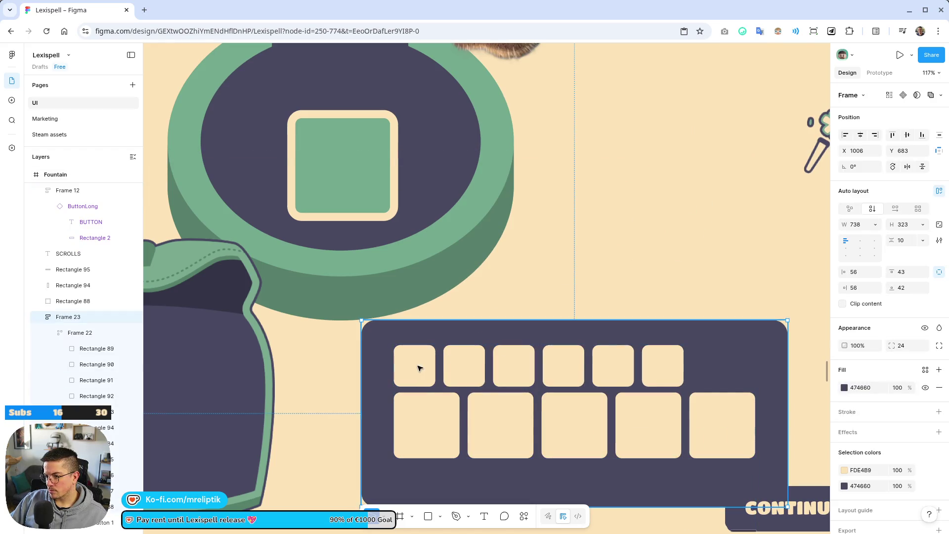
# - Paste the rune icon into the tile grid right after the first tile, Rectangle 89
pyautogui.click(420, 364)
pyautogui.click(418, 375)
pyautogui.press('Escape')
pyautogui.click(415, 362)
pyautogui.hotkey('ctrl', 'v')
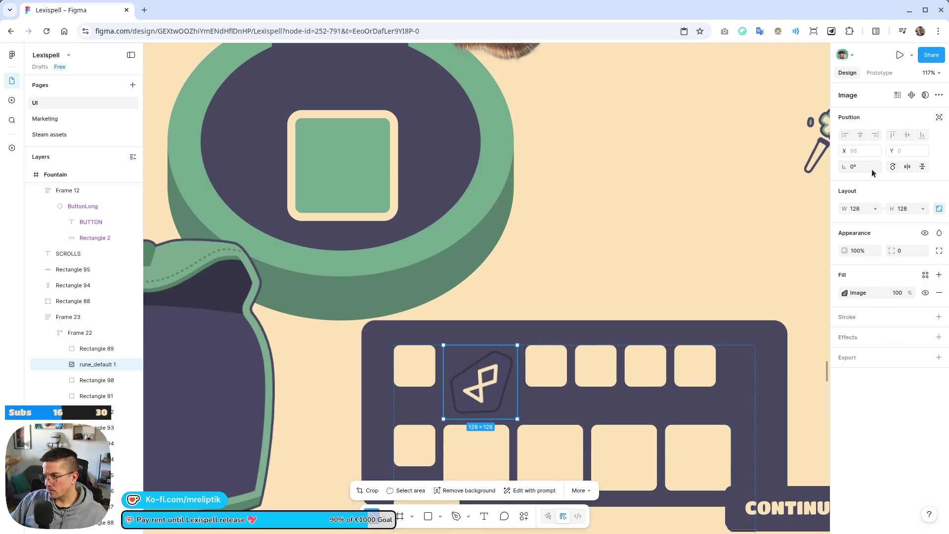
pyautogui.click(93, 349)
pyautogui.click(93, 364)
pyautogui.hotkey('ctrl', 'z')
pyautogui.click(417, 361)
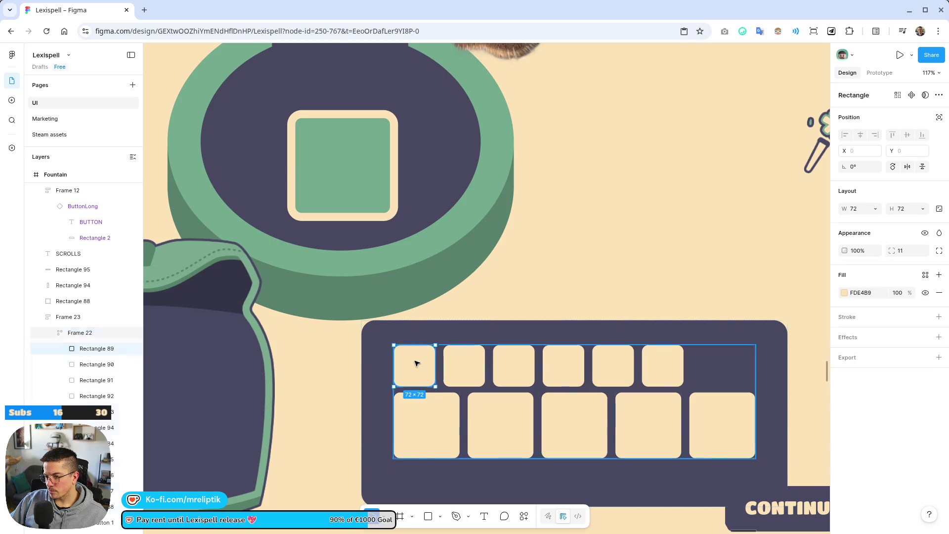
pyautogui.hotkey('ctrl', 'v')
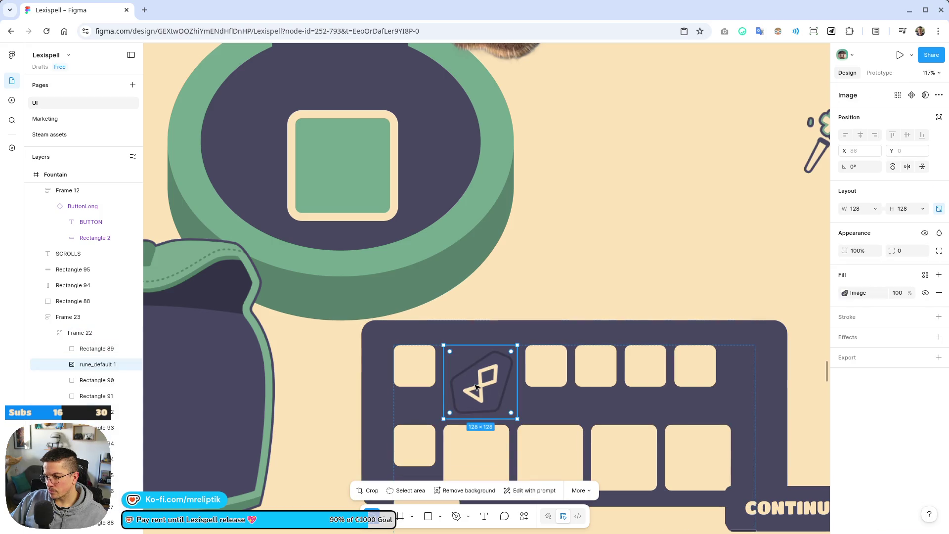
# - Shrink the rune to 60×60 and centre it in the first slot at X 6, Y 6
pyautogui.moveTo(476, 388)
pyautogui.mouseDown()
pyautogui.moveTo(482, 394)
pyautogui.moveTo(431, 393)
pyautogui.mouseUp()
pyautogui.moveTo(467, 345)
pyautogui.mouseDown()
pyautogui.moveTo(414, 383)
pyautogui.moveTo(422, 392)
pyautogui.moveTo(415, 371)
pyautogui.mouseUp()
pyautogui.scroll(5, 416, 370)
pyautogui.moveTo(460, 340); pyautogui.dragTo(453, 347)
pyautogui.moveTo(423, 384); pyautogui.dragTo(428, 381)
pyautogui.scroll(-5, 384, 342)
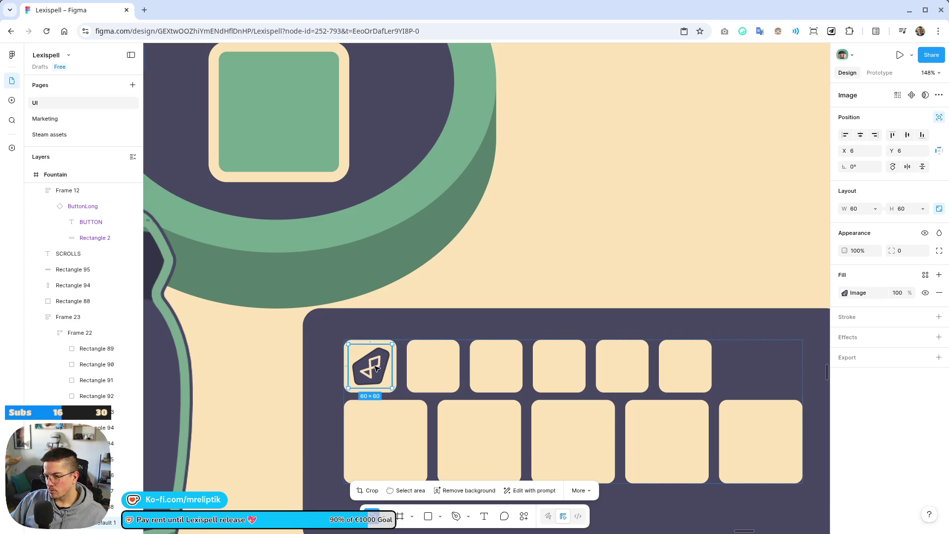
pyautogui.scroll(5, 374, 367)
# - Select the rune with its slot and drop a copy of the filled slot beside the screen
pyautogui.keyDown('shift'); pyautogui.click(297, 344); pyautogui.keyUp('shift')
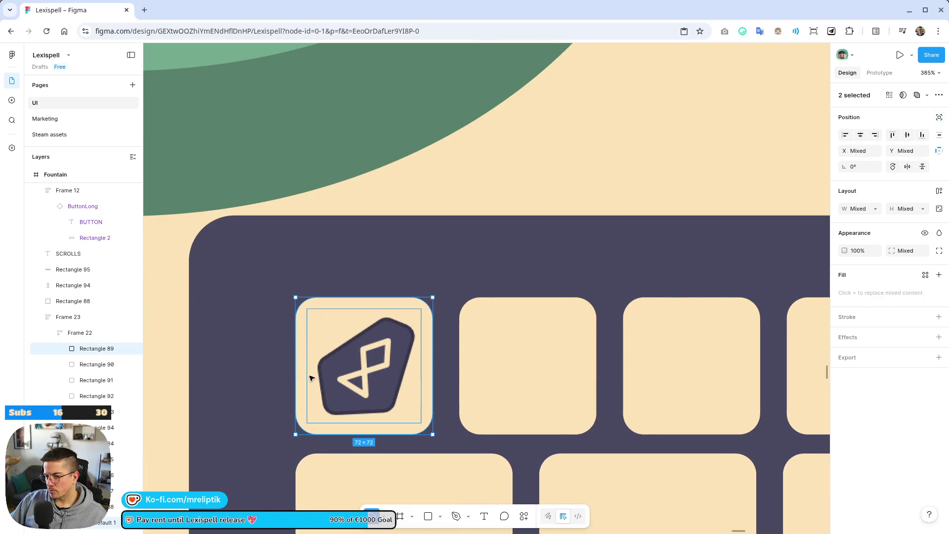
pyautogui.scroll(-3, 307, 377)
pyautogui.click(308, 377)
pyautogui.hscroll(3, 233, 333)
pyautogui.scroll(-3, 423, 334)
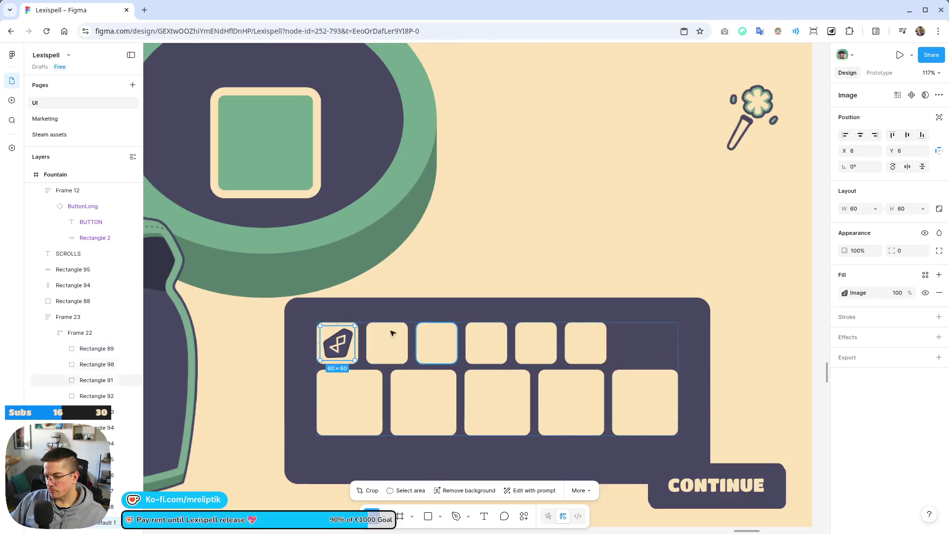
pyautogui.keyDown('shift'); pyautogui.click(318, 323); pyautogui.keyUp('shift')
pyautogui.scroll(-2, 319, 323)
pyautogui.scroll(-1, 320, 324)
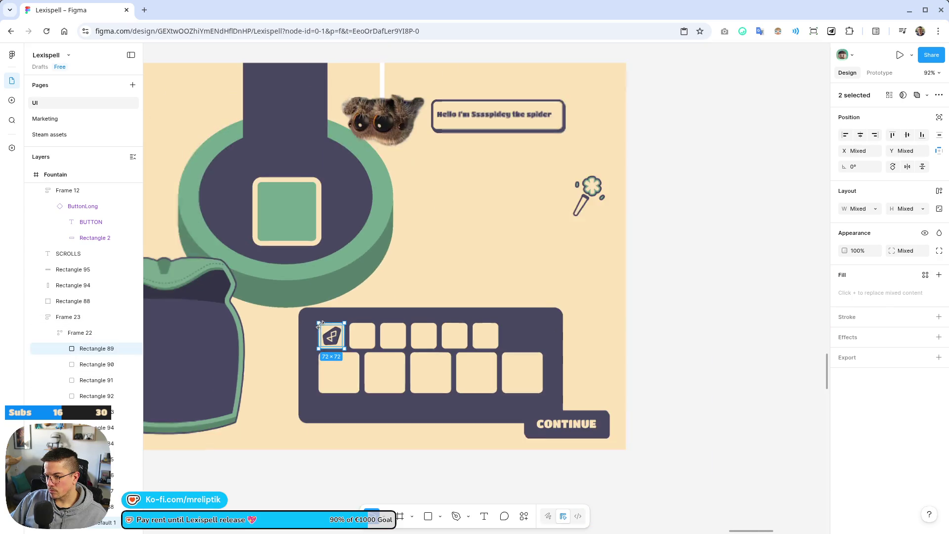
pyautogui.moveTo(322, 329)
pyautogui.mouseDown()
pyautogui.moveTo(700, 270)
pyautogui.moveTo(692, 272)
pyautogui.mouseUp()
pyautogui.scroll(3, 692, 272)
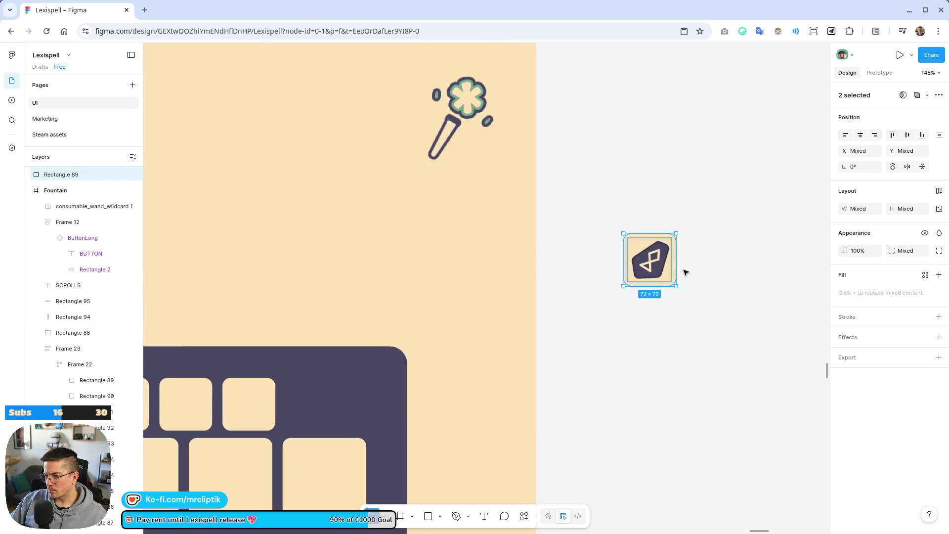
# - Select the loose rune together with its copied slot outside the Fountain frame
pyautogui.hotkey('ctrl', 'a')
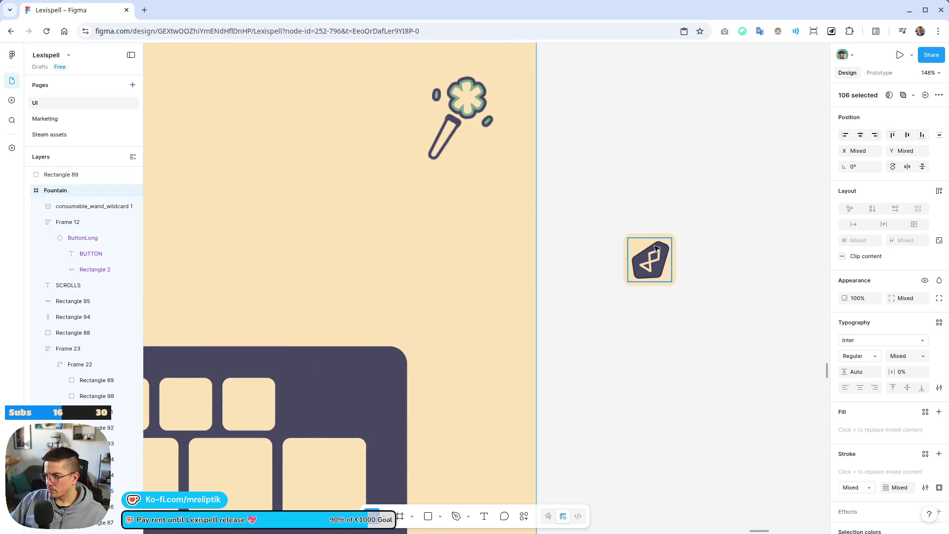
pyautogui.click(656, 249)
pyautogui.scroll(-2, 698, 275)
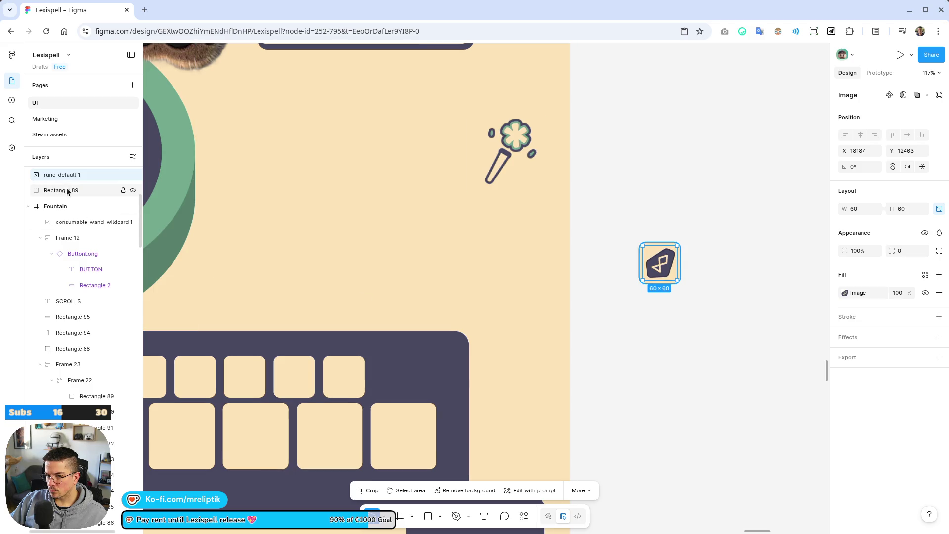
pyautogui.click(90, 252)
pyautogui.click(90, 265)
pyautogui.scroll(-4, 637, 265)
pyautogui.click(647, 280)
pyautogui.click(643, 262)
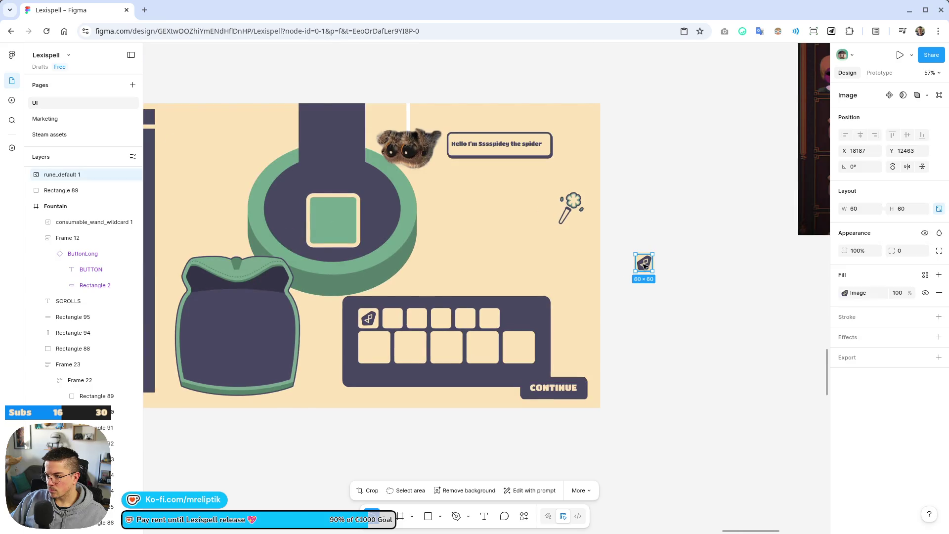
pyautogui.scroll(4, 674, 267)
pyautogui.moveTo(679, 221); pyautogui.dragTo(566, 299)
pyautogui.hotkey('ctrl', 'k')
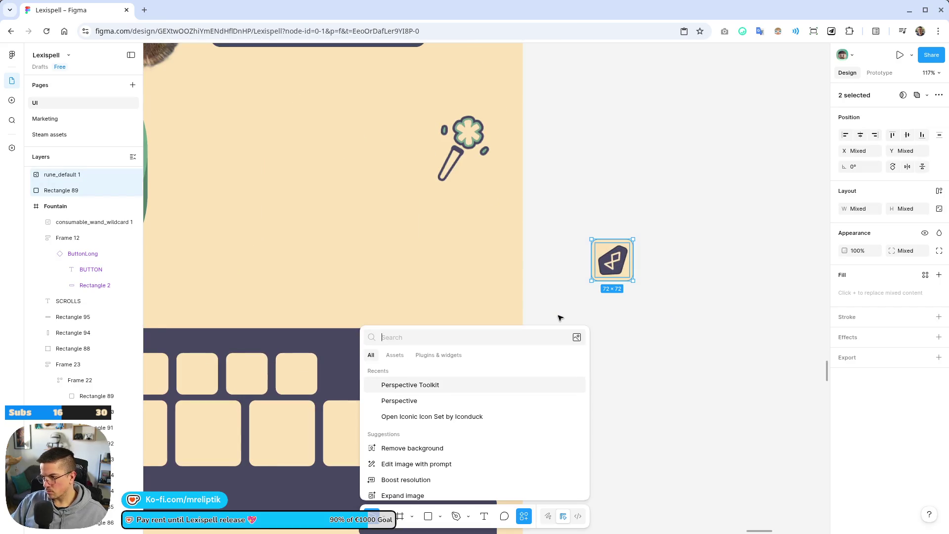
# - Turn the loose rune and slot into Component 1 and place it at the end of the top row
pyautogui.press('Escape')
pyautogui.rightClick(682, 202)
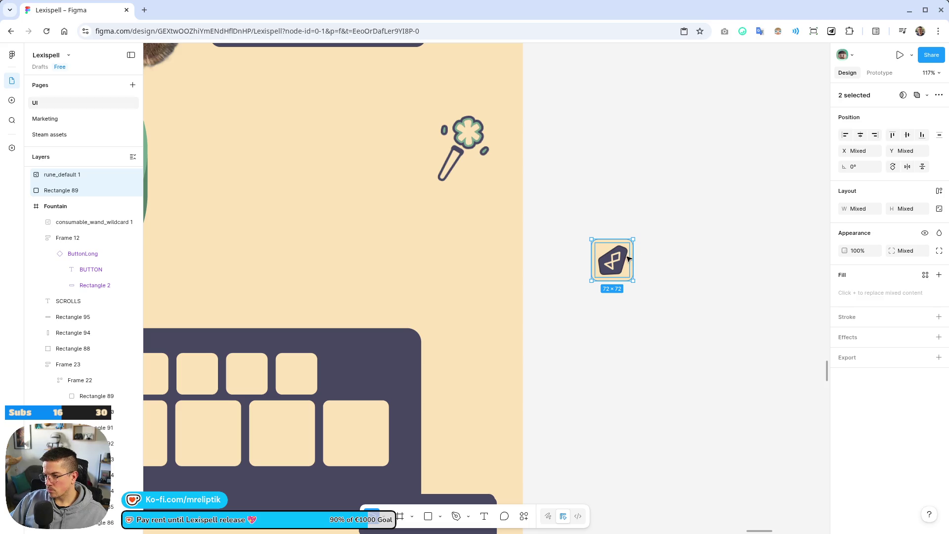
pyautogui.rightClick(629, 259)
pyautogui.moveTo(722, 392)
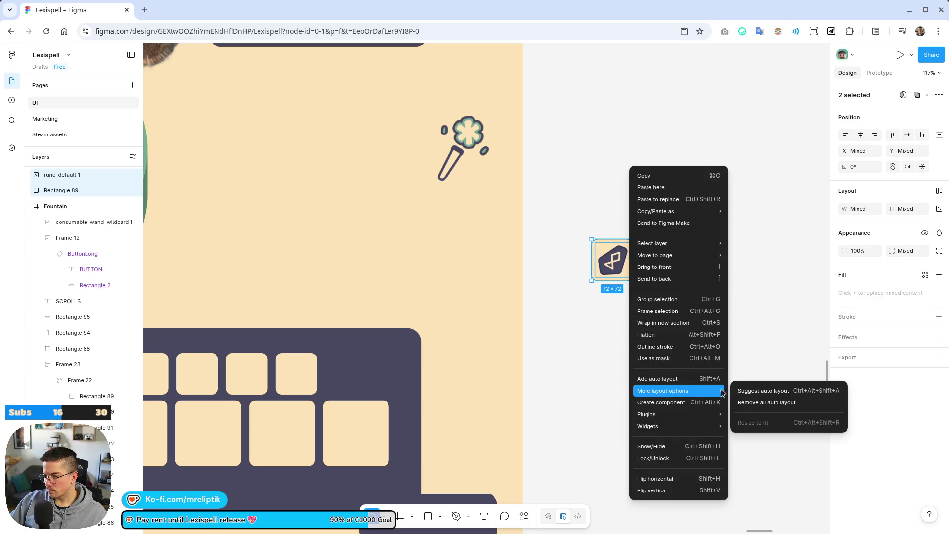
pyautogui.click(672, 407)
pyautogui.scroll(-5, 716, 292)
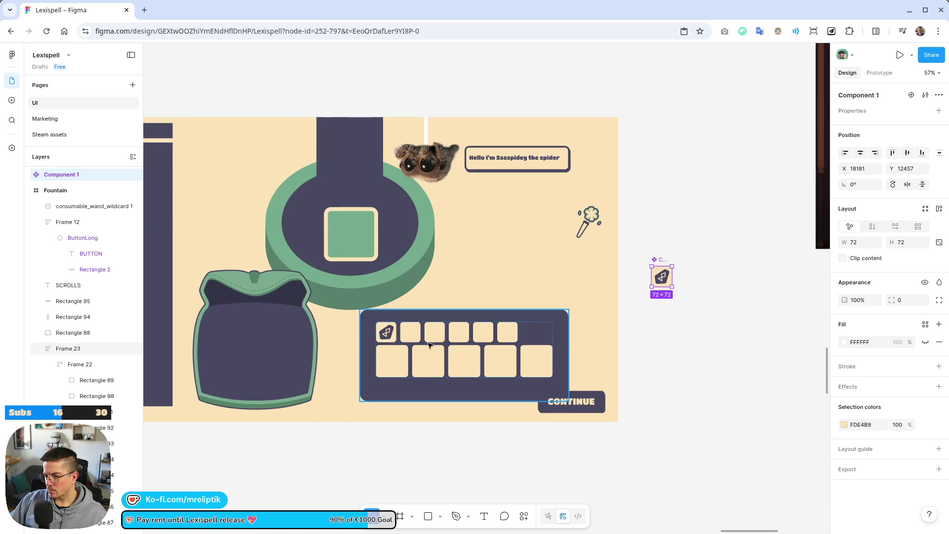
pyautogui.moveTo(662, 276)
pyautogui.mouseDown()
pyautogui.moveTo(500, 329)
pyautogui.moveTo(530, 332)
pyautogui.mouseUp()
# - Delete the extra empty slot rectangles from the top row
pyautogui.click(508, 332)
pyautogui.keyDown('shift'); pyautogui.click(484, 333); pyautogui.keyUp('shift')
pyautogui.keyDown('shift'); pyautogui.click(459, 333); pyautogui.keyUp('shift')
pyautogui.keyDown('shift'); pyautogui.click(435, 332); pyautogui.keyUp('shift')
pyautogui.keyDown('shift'); pyautogui.click(410, 332); pyautogui.keyUp('shift')
pyautogui.keyDown('shift'); pyautogui.click(386, 332); pyautogui.keyUp('shift')
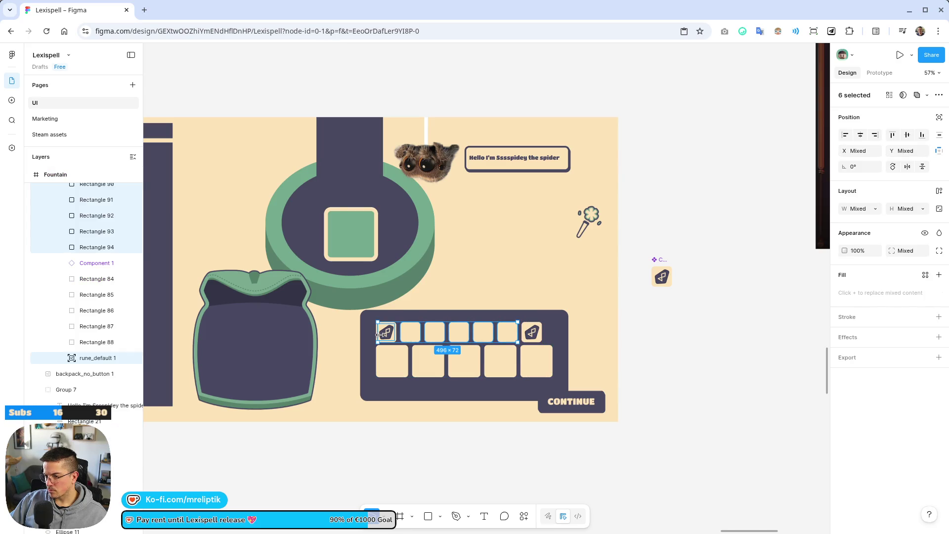
pyautogui.click(381, 334)
pyautogui.hotkey('ctrl', 'z')
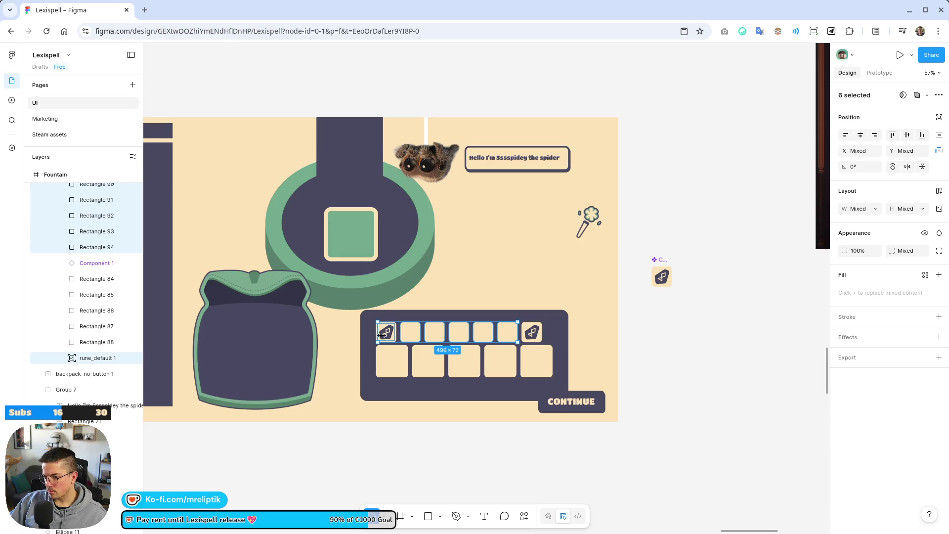
pyautogui.press('Delete')
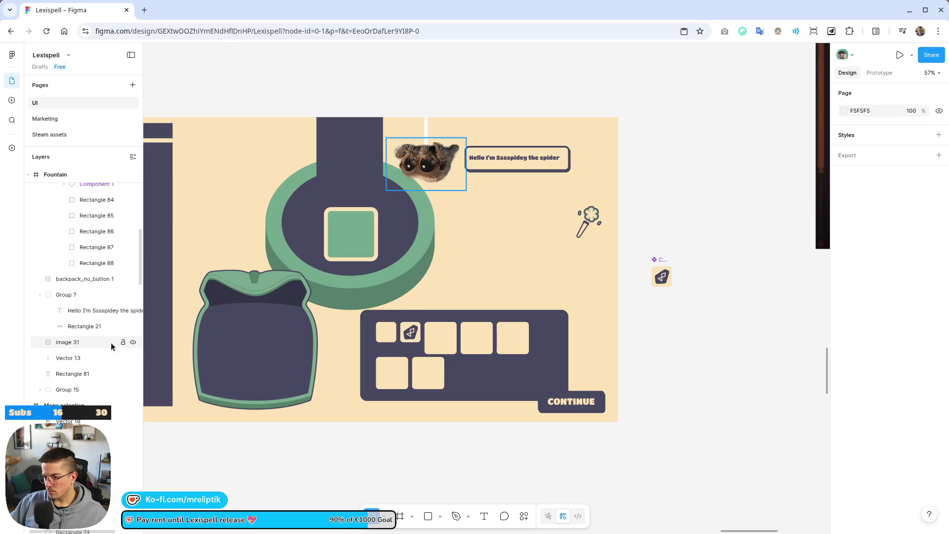
# - Remove the first remaining empty slot from the top row
pyautogui.click(390, 333)
pyautogui.doubleClick(390, 334)
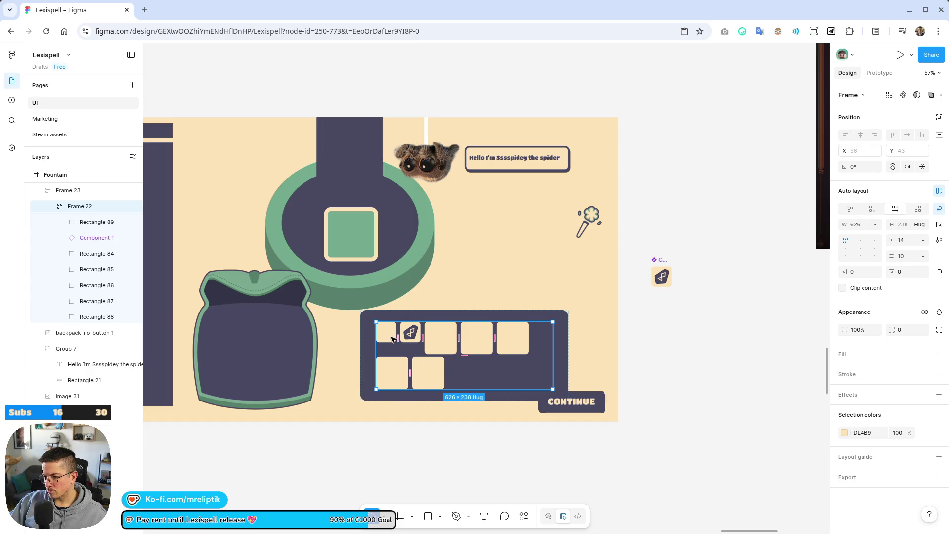
pyautogui.doubleClick(391, 333)
pyautogui.press('Delete')
pyautogui.click(391, 334)
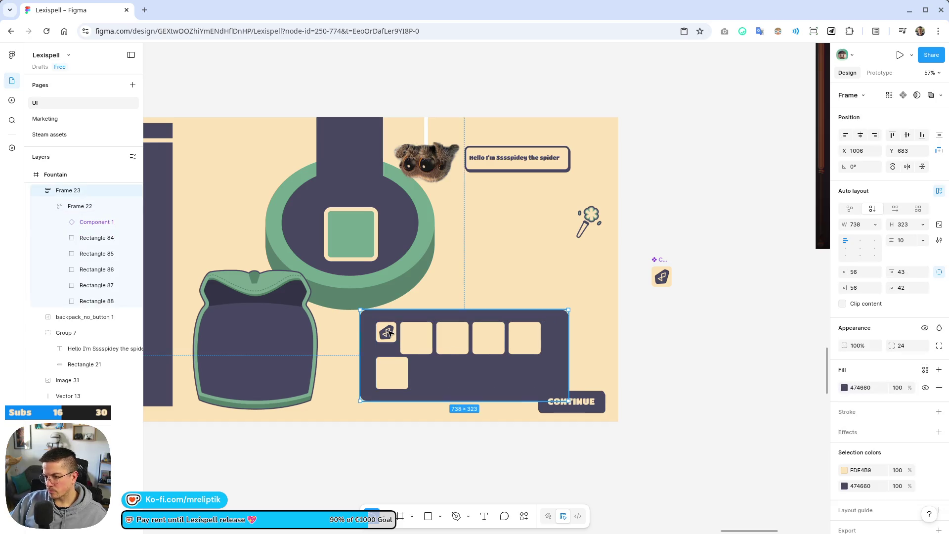
pyautogui.scroll(5, 391, 333)
# - Duplicate Component 1 five times so the top row holds six rune tiles
pyautogui.doubleClick(394, 318)
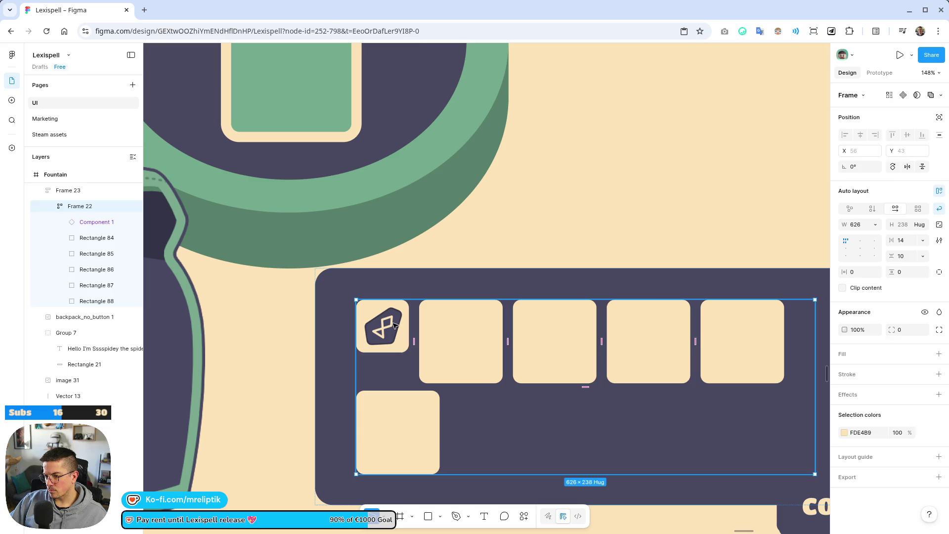
pyautogui.click(394, 325)
pyautogui.hotkey('ctrl', 'd')
pyautogui.hotkey('ctrl', 'd')
pyautogui.hotkey('ctrl', 'd')
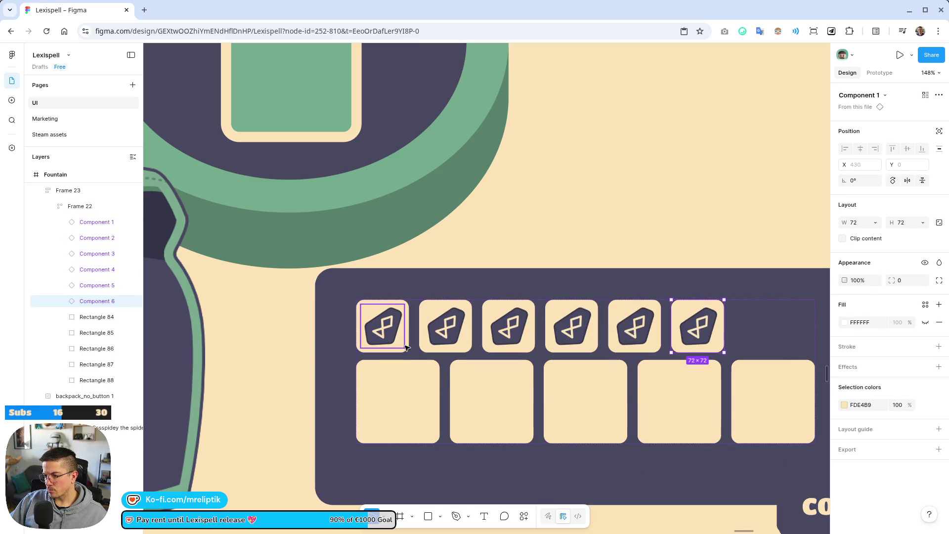
pyautogui.scroll(-4, 375, 326)
pyautogui.click(684, 378)
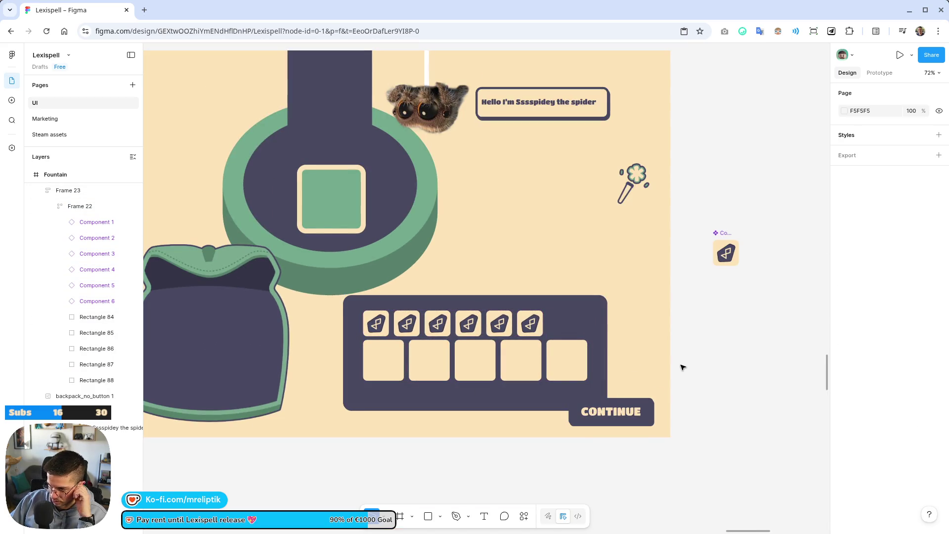
# - Increase the slot grid's vertical auto layout gap from 10 to 32
pyautogui.doubleClick(445, 345)
pyautogui.scroll(3, 446, 345)
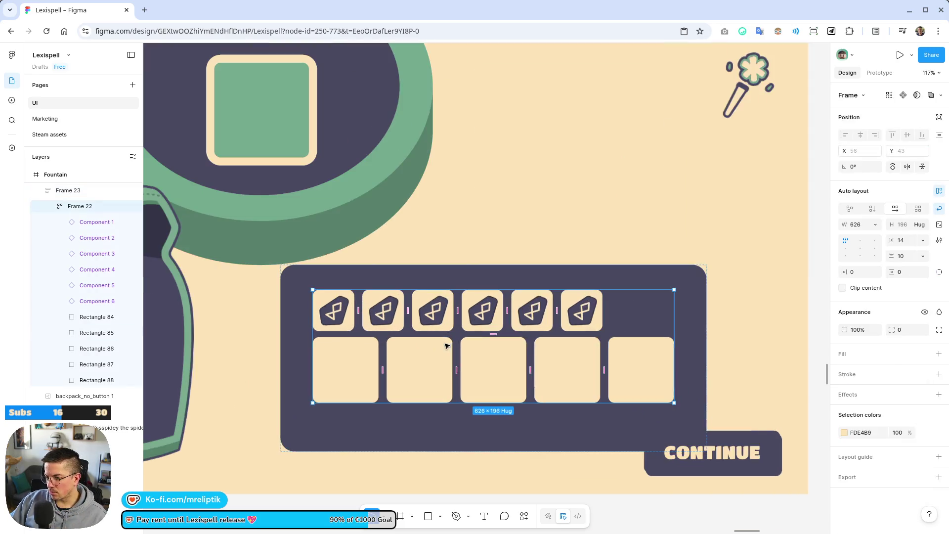
pyautogui.moveTo(493, 334); pyautogui.dragTo(492, 344)
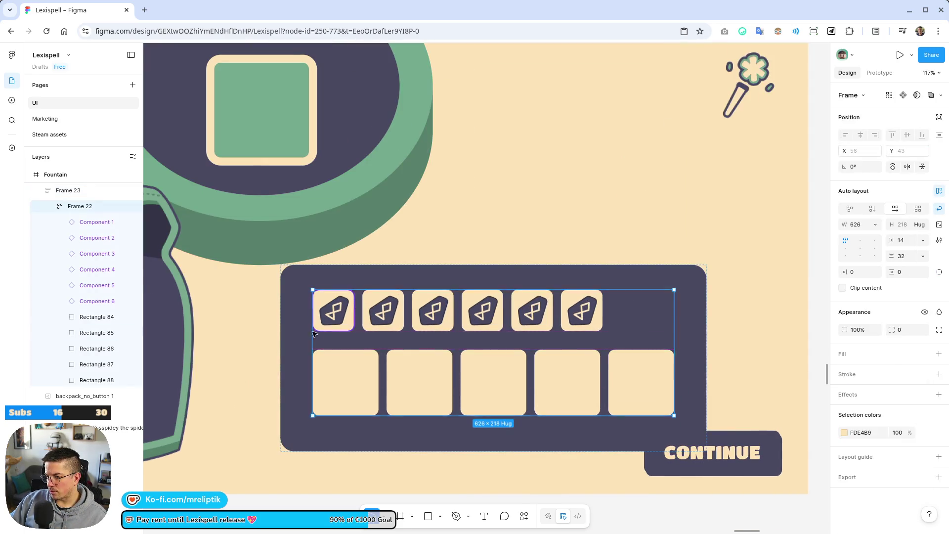
pyautogui.scroll(-4, 318, 334)
pyautogui.click(598, 387)
# - Pan around the Fountain screen to review the inventory panel spacing
pyautogui.scroll(3, 316, 363)
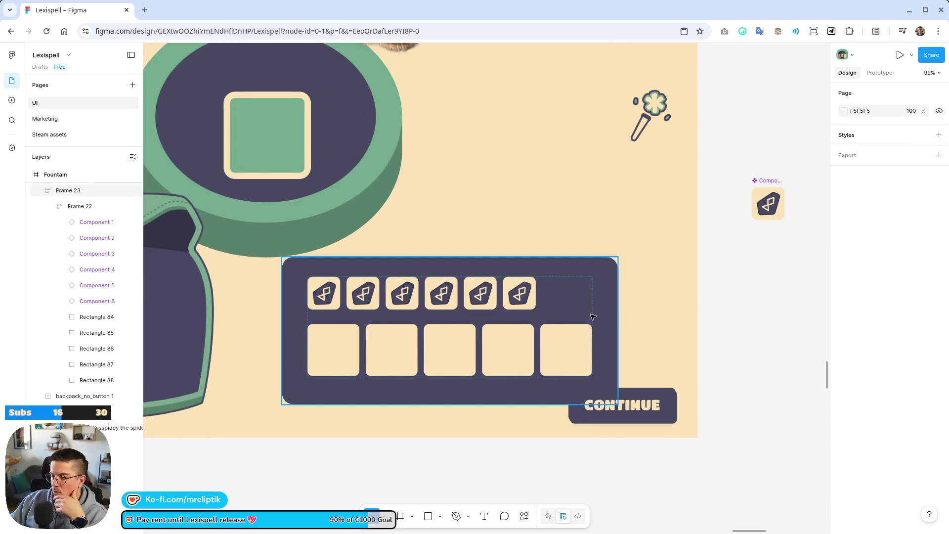
pyautogui.scroll(-3, 466, 322)
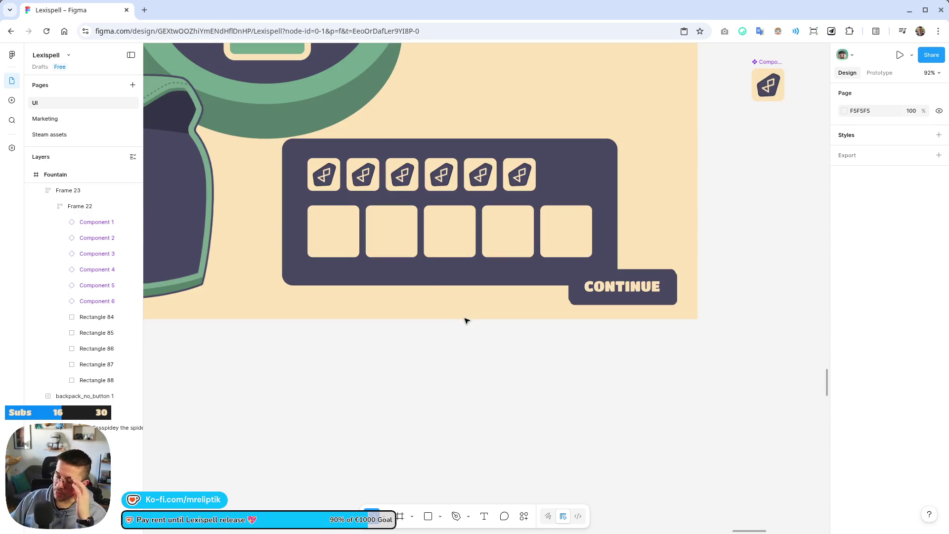
pyautogui.scroll(4, 384, 402)
pyautogui.hscroll(-4, 383, 402)
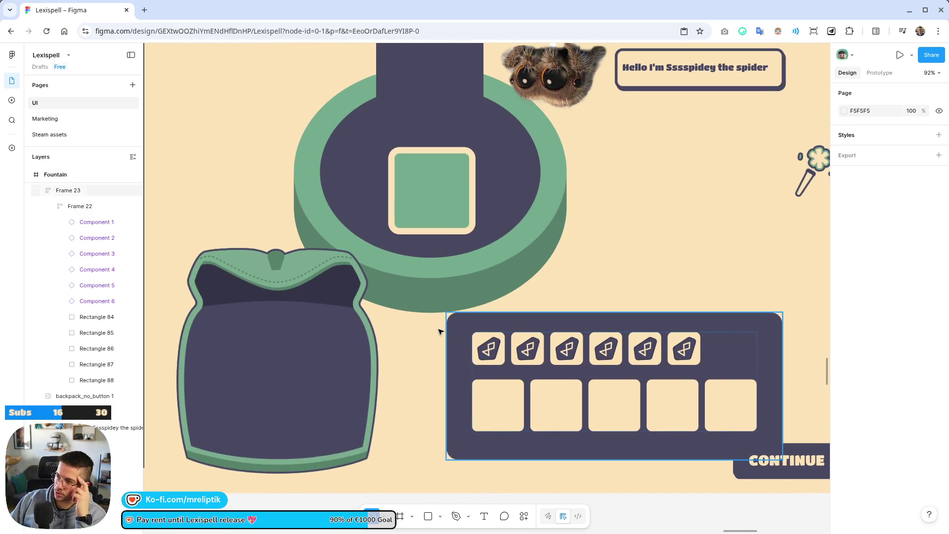
pyautogui.scroll(2, 445, 152)
pyautogui.hscroll(-2, 445, 153)
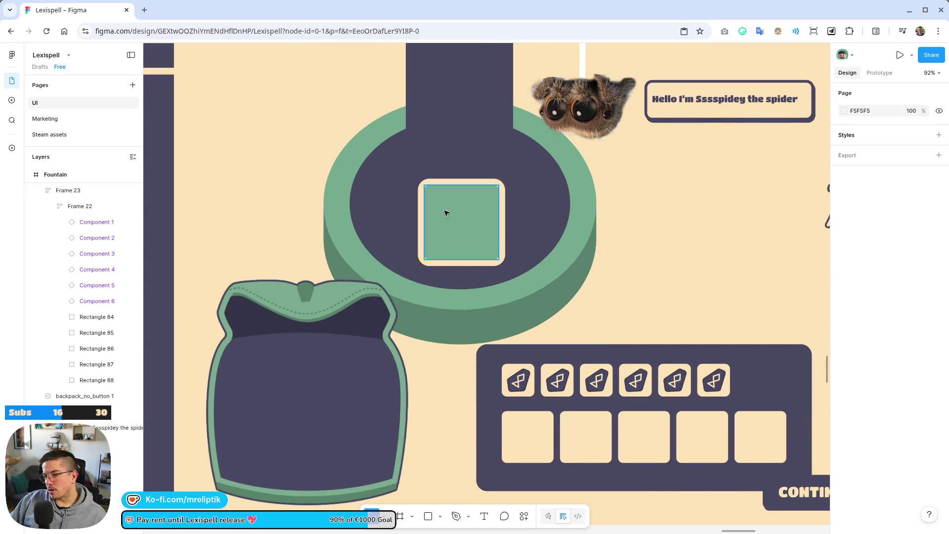
pyautogui.keyDown('ctrl'); pyautogui.scroll(-5, 402, 190); pyautogui.keyUp('ctrl')
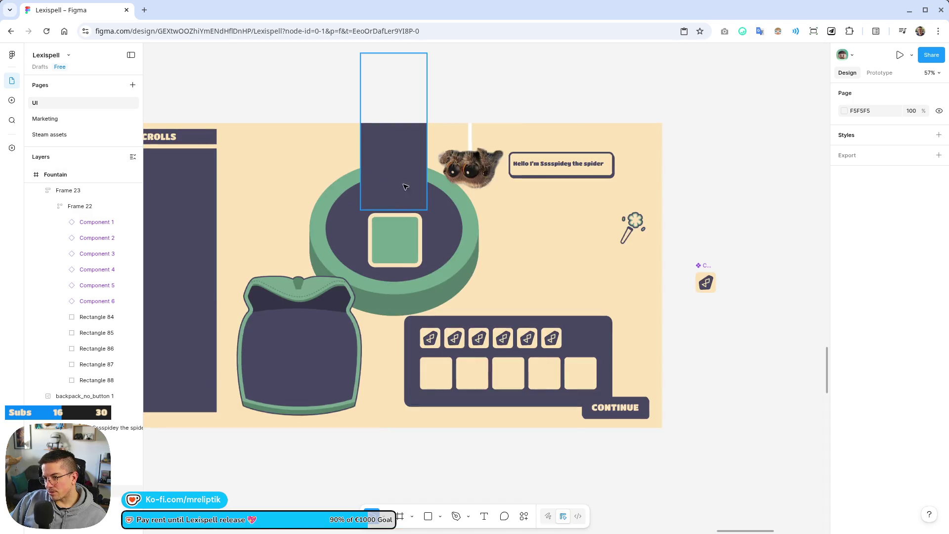
pyautogui.scroll(5, 402, 190)
pyautogui.scroll(-4, 392, 254)
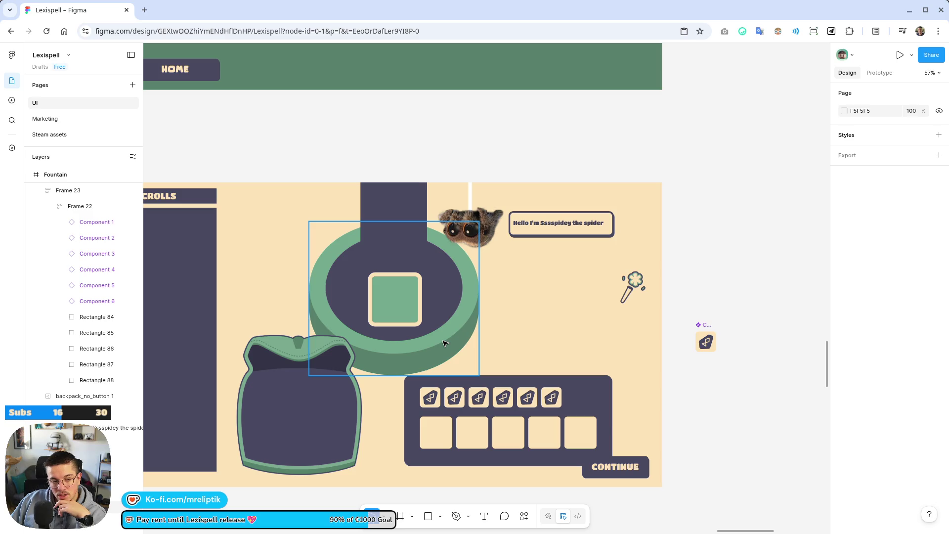
# - Copy an empty slot tile out of the inventory grid to beside the panel
pyautogui.click(633, 284)
pyautogui.scroll(-5, 438, 293)
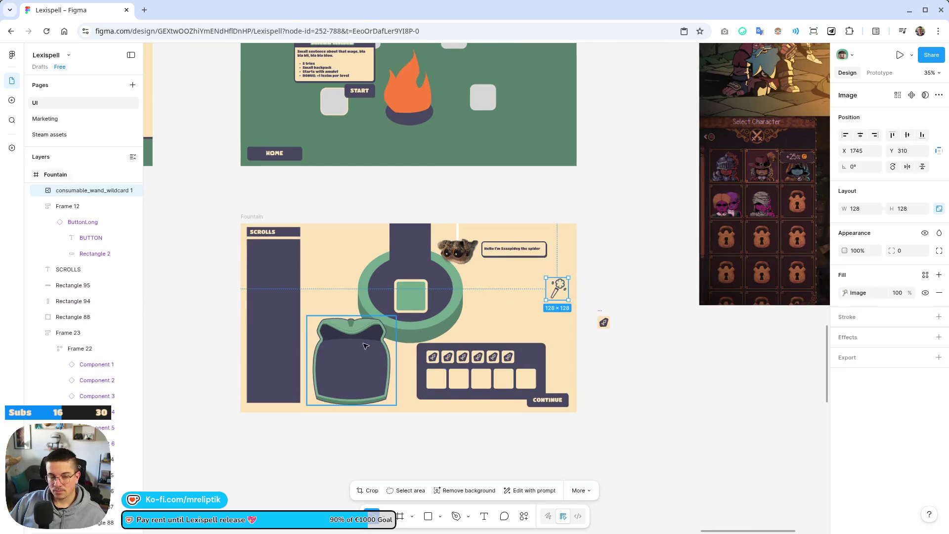
pyautogui.scroll(-2, 470, 322)
pyautogui.scroll(2, 507, 303)
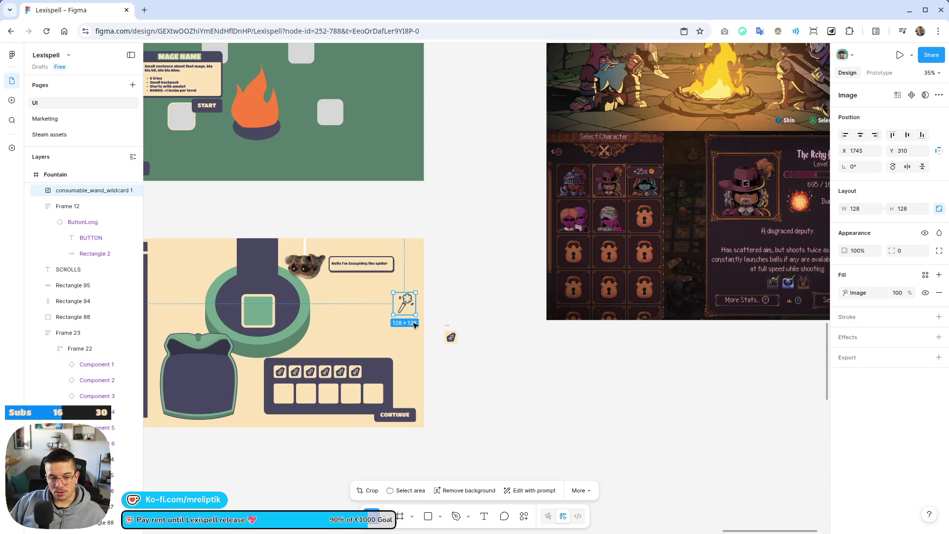
pyautogui.scroll(-2, 487, 345)
pyautogui.scroll(4, 546, 304)
pyautogui.click(307, 426)
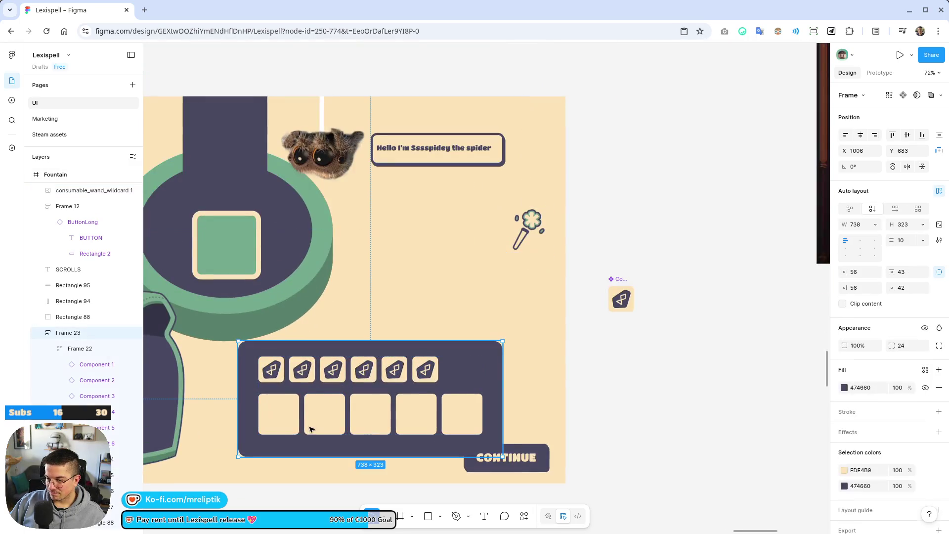
pyautogui.doubleClick(306, 425)
pyautogui.doubleClick(284, 418)
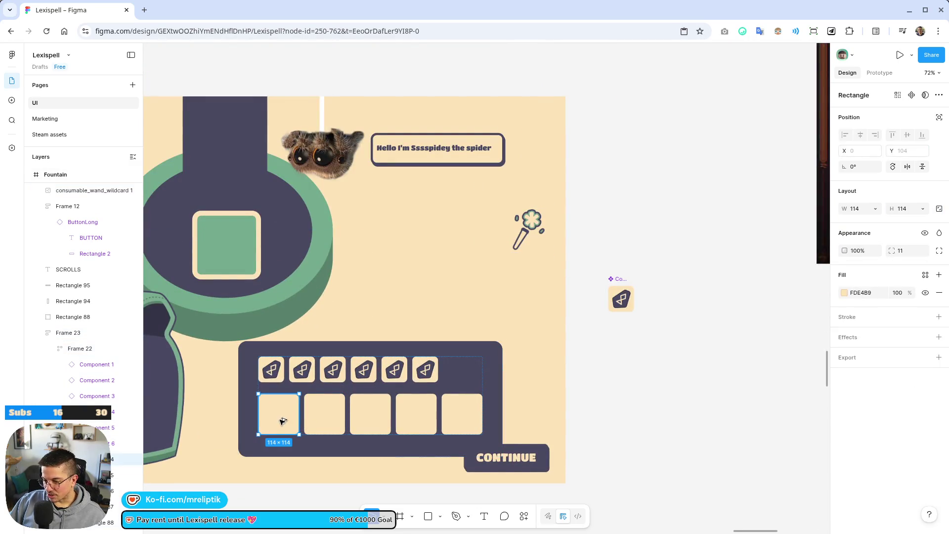
pyautogui.moveTo(283, 421); pyautogui.dragTo(634, 350)
# - Put the wand image in front of the copied tile, shrunk and centred on it
pyautogui.click(527, 233)
pyautogui.hotkey('ctrl', 'z')
pyautogui.hotkey('ctrl', 'shift', 'z')
pyautogui.moveTo(529, 241); pyautogui.dragTo(626, 348)
pyautogui.rightClick(626, 349)
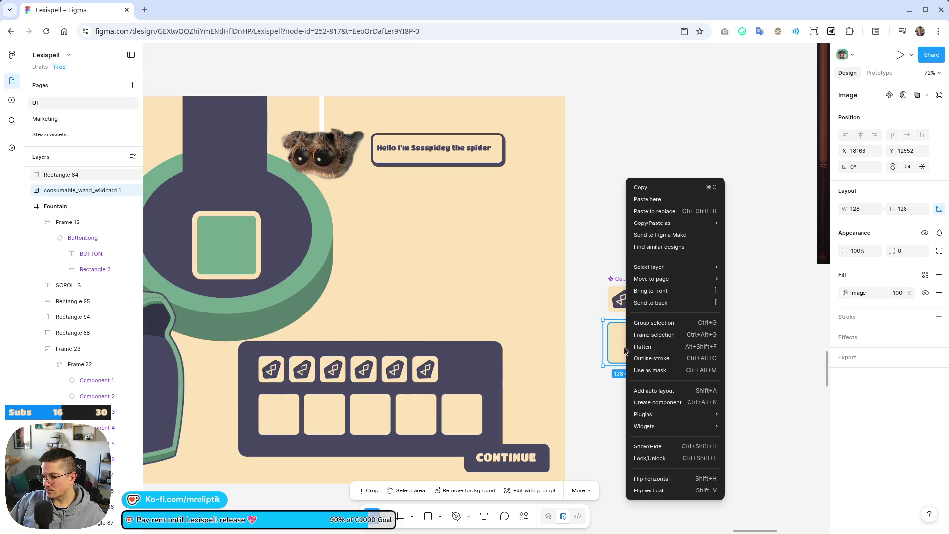
pyautogui.click(678, 293)
pyautogui.scroll(5, 657, 293)
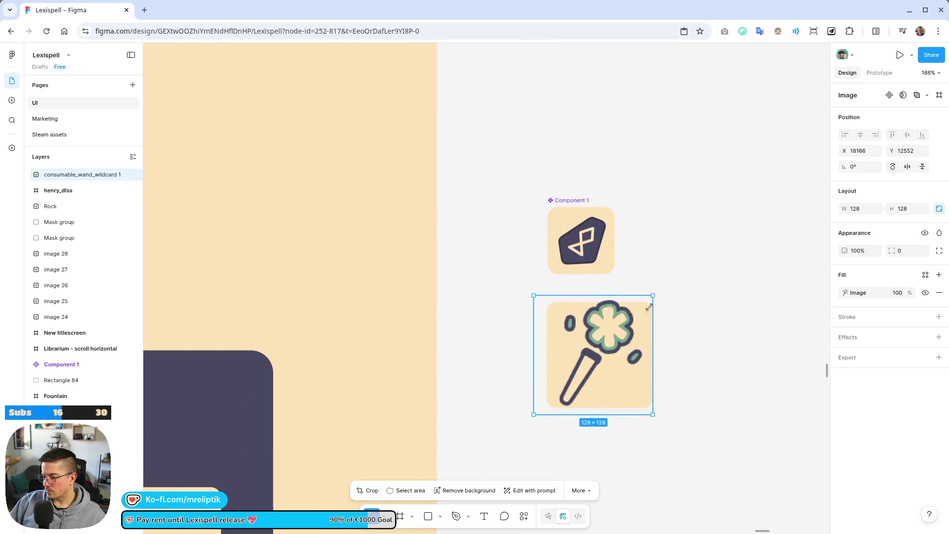
pyautogui.moveTo(652, 303); pyautogui.dragTo(616, 334)
pyautogui.moveTo(578, 368); pyautogui.dragTo(602, 349)
# - Combine the wand and tile into Component 7 at 114×114
pyautogui.keyDown('shift'); pyautogui.click(649, 327); pyautogui.keyUp('shift')
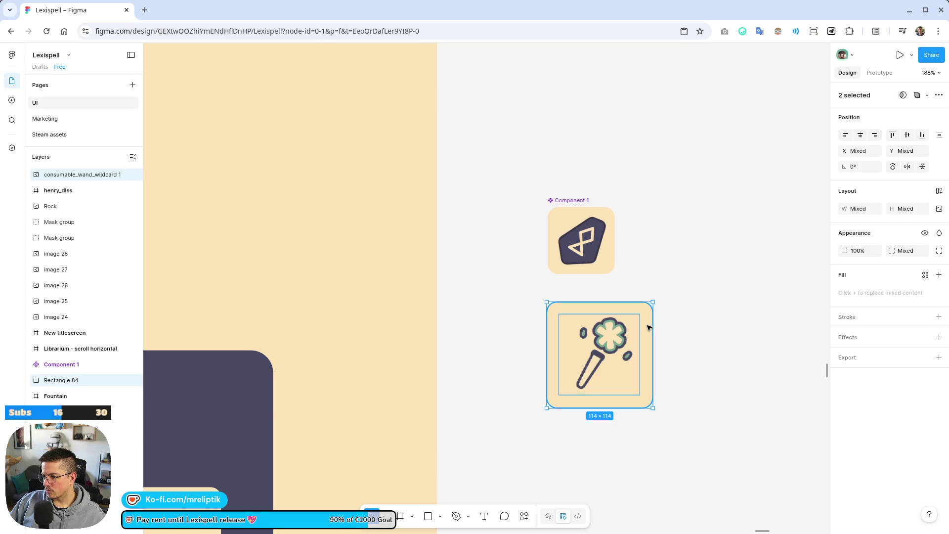
pyautogui.rightClick(649, 327)
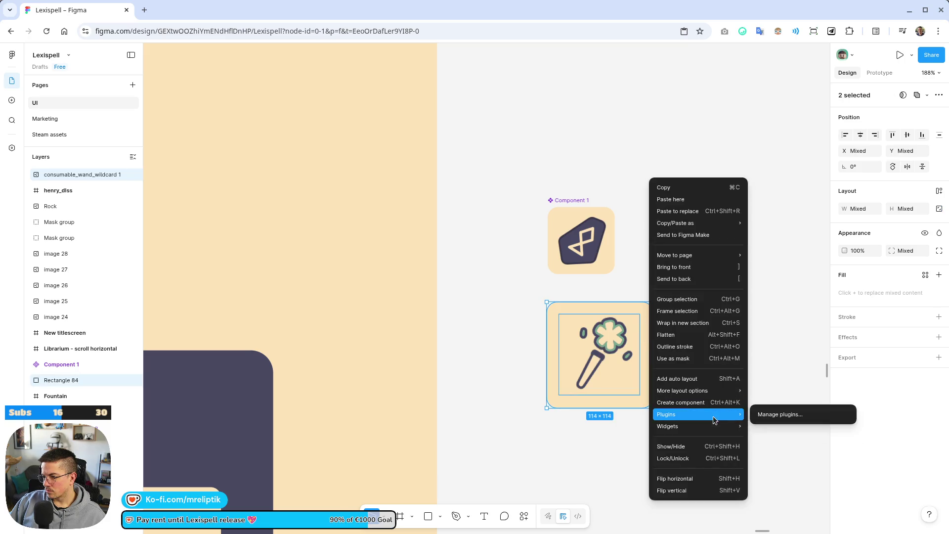
pyautogui.click(706, 403)
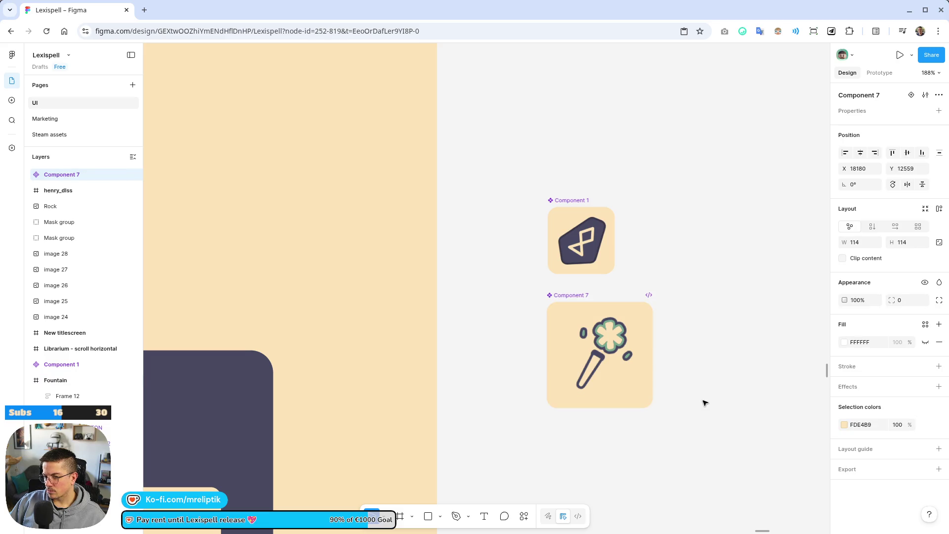
pyautogui.scroll(-5, 719, 322)
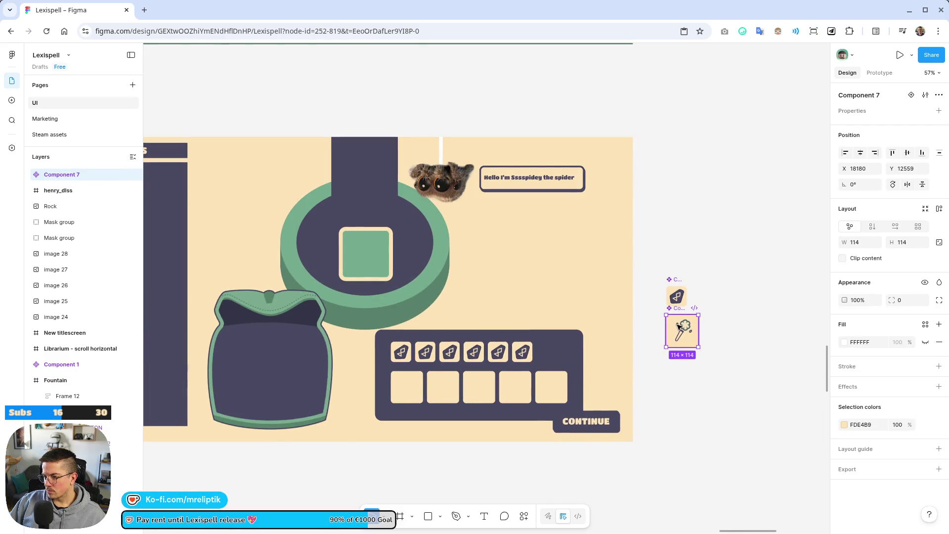
# - Place the wand component in the lower row and delete the remaining empty slots
pyautogui.moveTo(682, 327)
pyautogui.mouseDown()
pyautogui.moveTo(454, 383)
pyautogui.moveTo(396, 387)
pyautogui.moveTo(554, 388)
pyautogui.mouseUp()
pyautogui.click(453, 388)
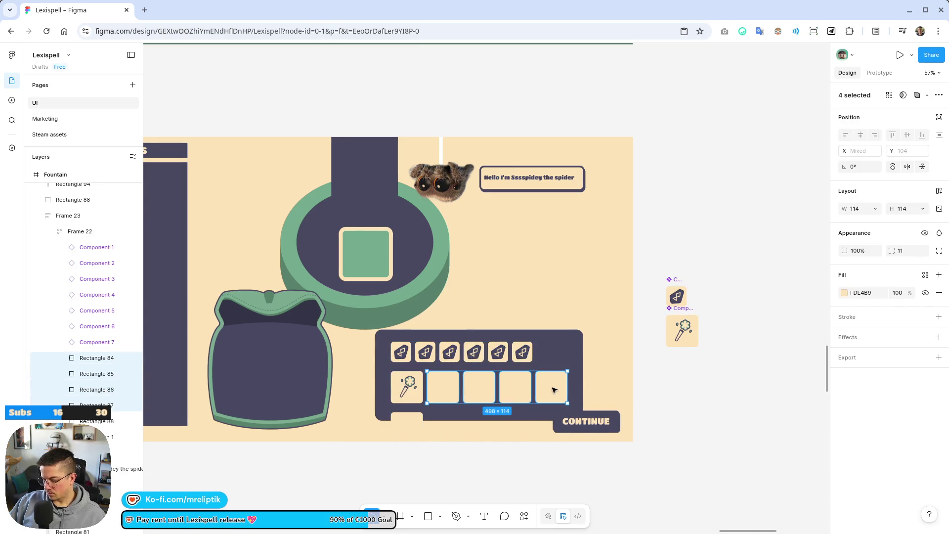
pyautogui.press('Delete')
pyautogui.click(446, 391)
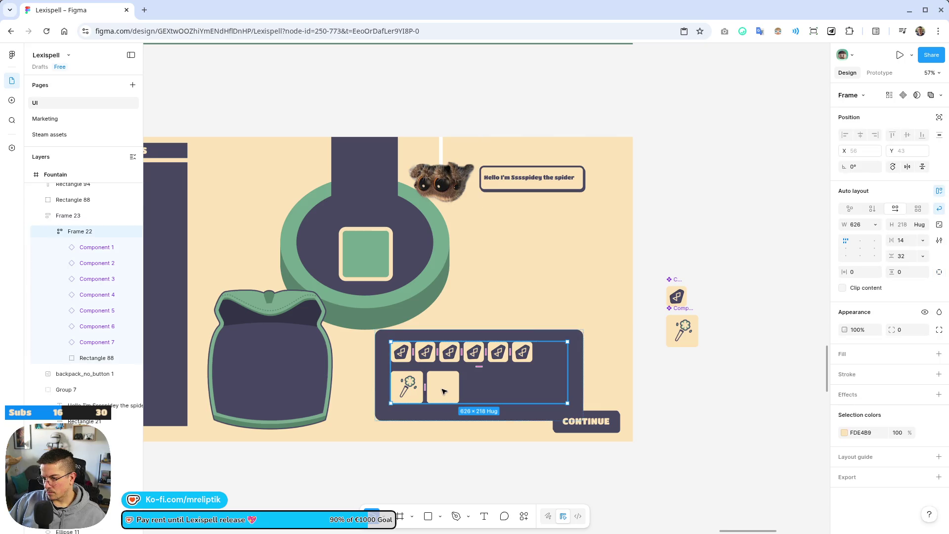
pyautogui.click(444, 392)
pyautogui.press('Delete')
# - Duplicate the wand tile, then remove the extra copies to leave three wand tiles
pyautogui.click(406, 393)
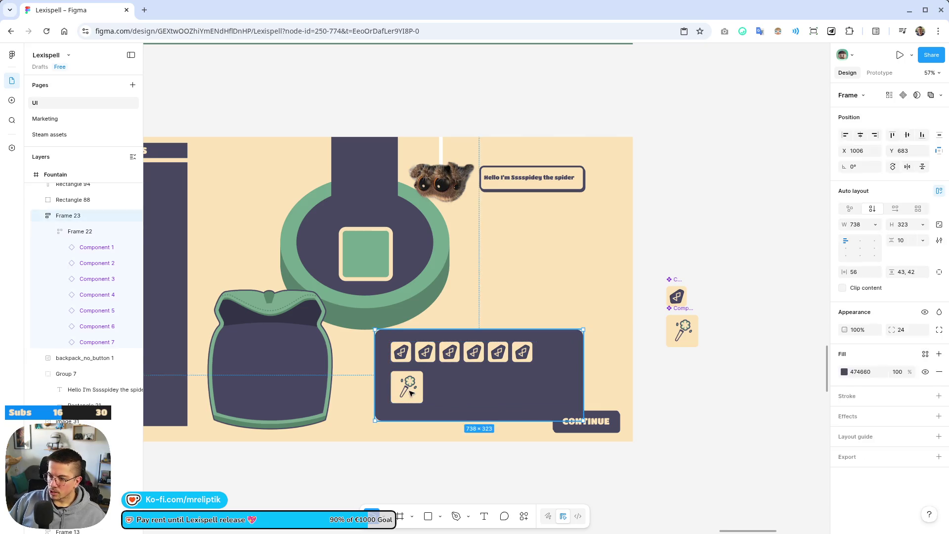
pyautogui.click(406, 393)
pyautogui.click(406, 393)
pyautogui.hotkey('ctrl', 'd')
pyautogui.hotkey('ctrl', 'd')
pyautogui.hotkey('ctrl', 'd')
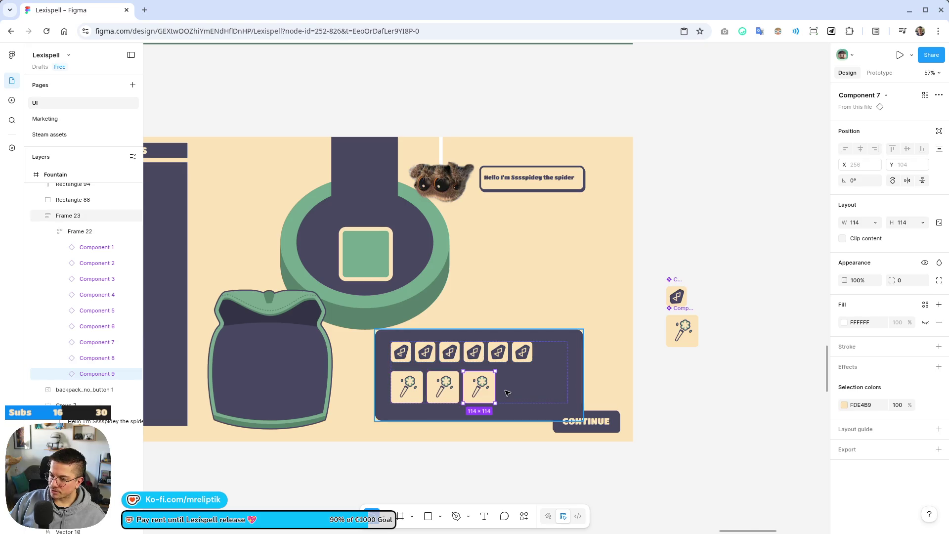
pyautogui.hotkey('ctrl', 'd')
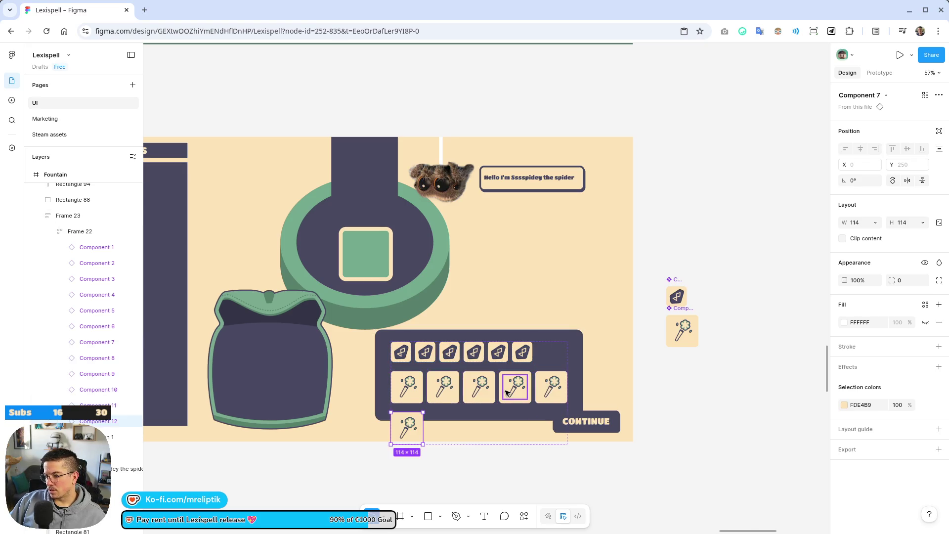
pyautogui.hotkey('ctrl', 'z')
pyautogui.hotkey('ctrl', 'z')
pyautogui.hotkey('ctrl', 'z')
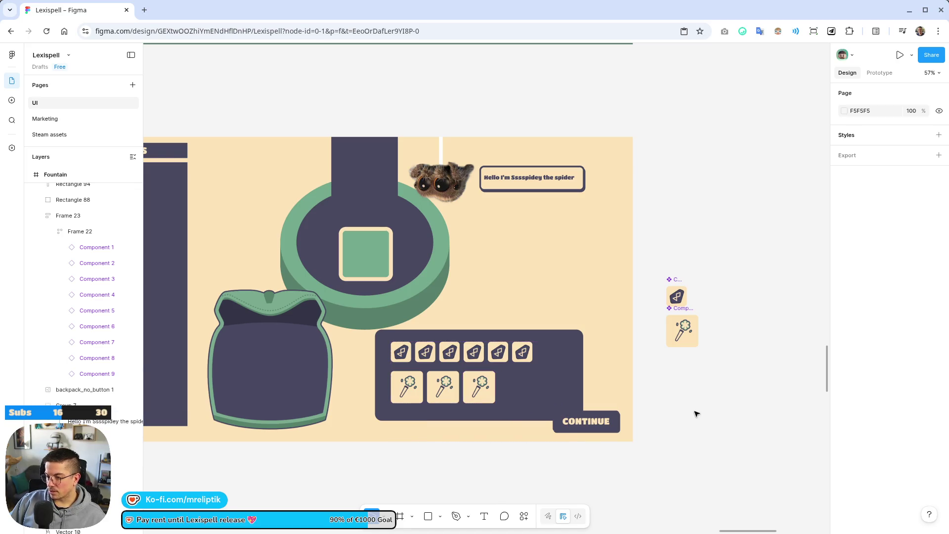
# - Resize the inventory panel, Frame 23, back to 614 wide
pyautogui.click(563, 395)
pyautogui.moveTo(583, 383)
pyautogui.mouseDown()
pyautogui.moveTo(538, 382)
pyautogui.moveTo(548, 383)
pyautogui.mouseUp()
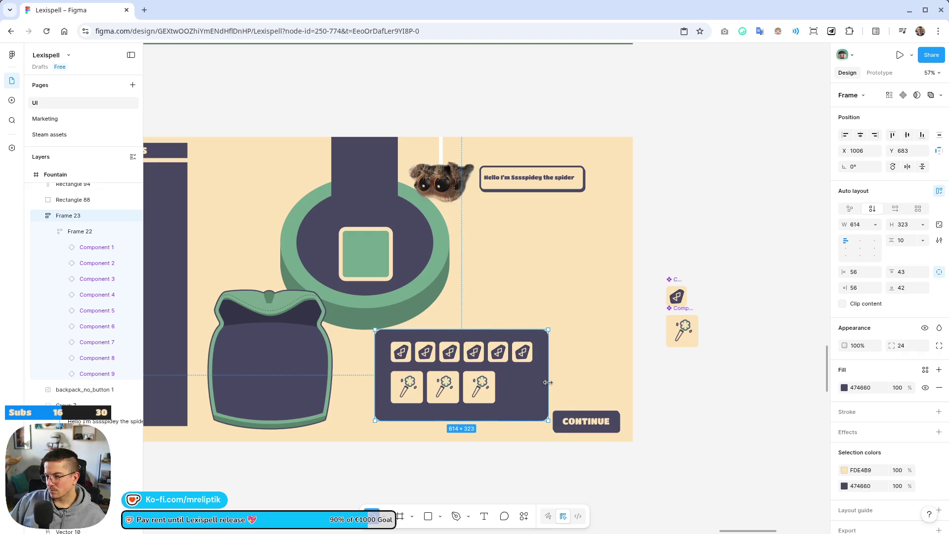
pyautogui.click(525, 476)
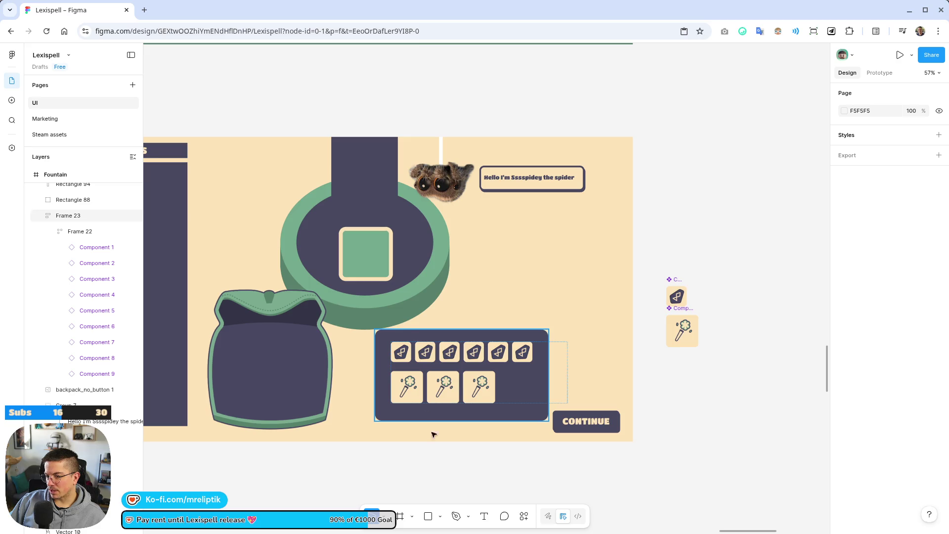
pyautogui.scroll(-5, 462, 383)
# - Draw a grey circle at the backpack's bottom with the Ellipse tool and Alt-drag copies beside it
pyautogui.scroll(4, 315, 386)
pyautogui.click(428, 517)
pyautogui.click(441, 516)
pyautogui.click(474, 470)
pyautogui.scroll(3, 360, 351)
pyautogui.moveTo(355, 346)
pyautogui.mouseDown()
pyautogui.moveTo(401, 391)
pyautogui.moveTo(388, 380)
pyautogui.moveTo(396, 401)
pyautogui.moveTo(333, 412)
pyautogui.mouseUp()
pyautogui.moveTo(375, 365)
pyautogui.mouseDown()
pyautogui.moveTo(373, 430)
pyautogui.moveTo(414, 413)
pyautogui.mouseUp()
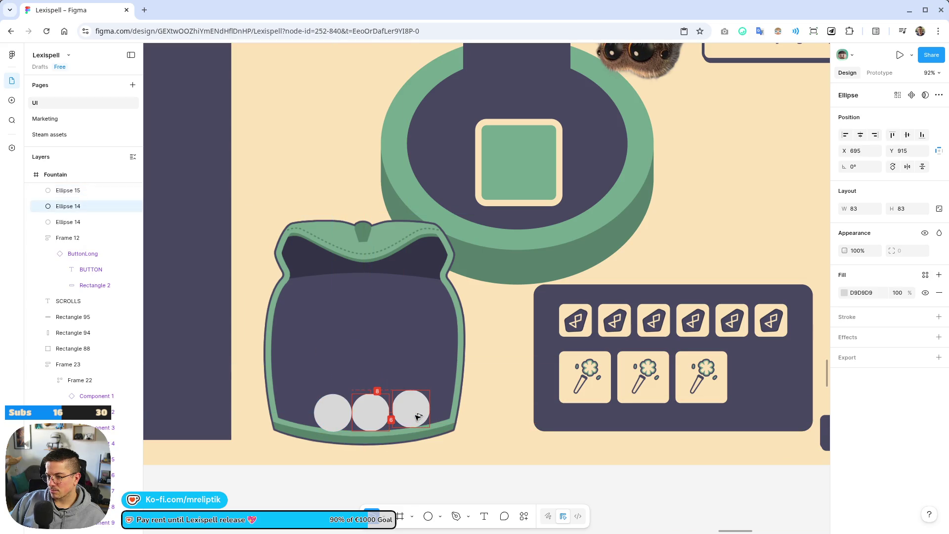
pyautogui.scroll(-10, 376, 440)
pyautogui.click(350, 469)
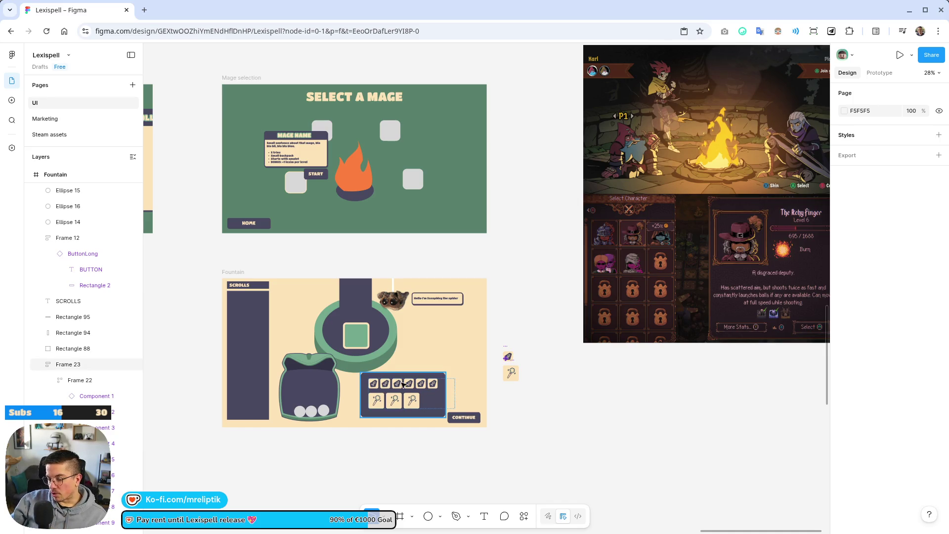
# - Alt-drag a copy of the inventory panel up and to the right
pyautogui.scroll(5, 403, 384)
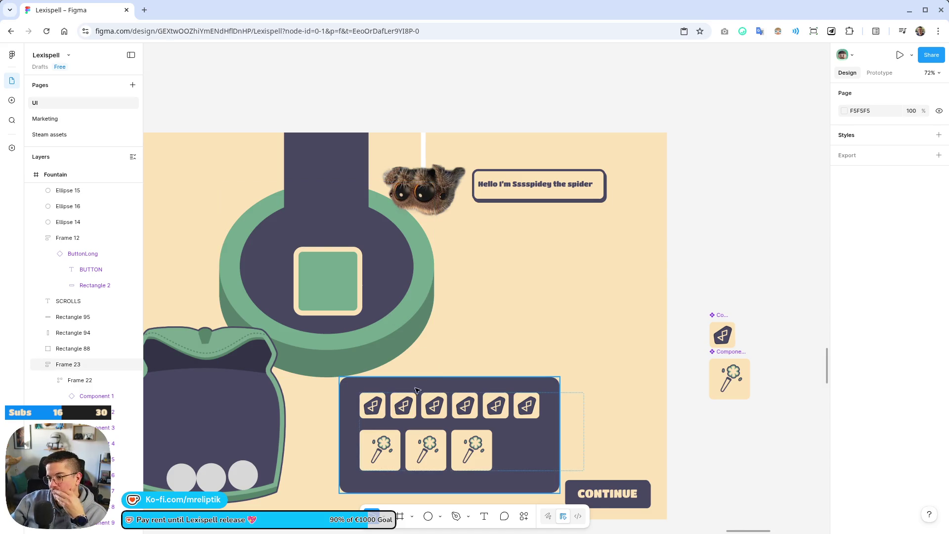
pyautogui.click(410, 385)
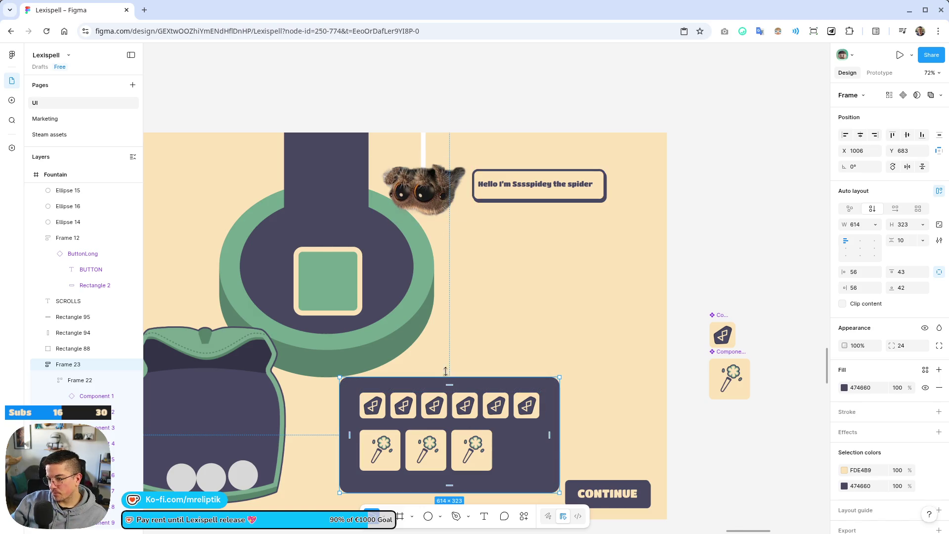
pyautogui.moveTo(524, 453)
pyautogui.mouseDown()
pyautogui.moveTo(563, 265)
pyautogui.moveTo(598, 291)
pyautogui.mouseUp()
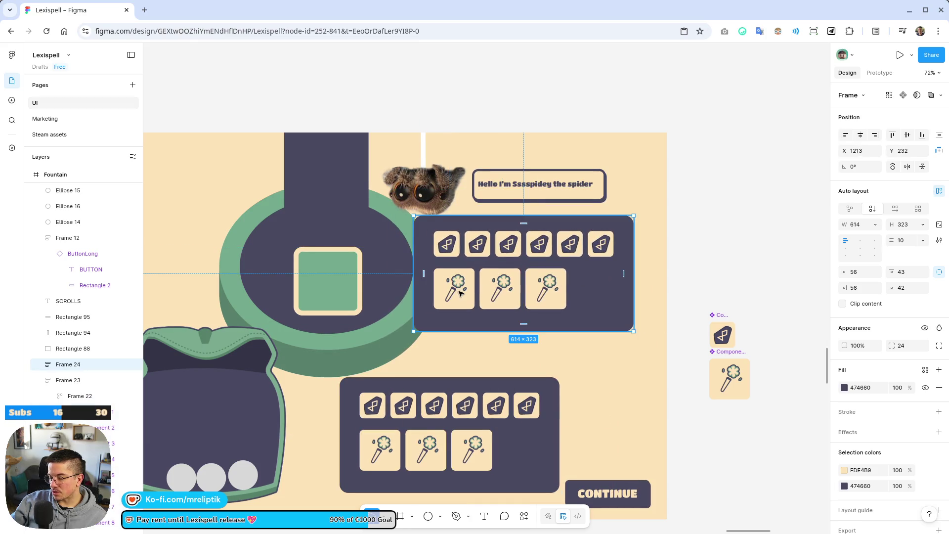
# - Delete all but one rune icon from the copied panel
pyautogui.click(460, 293)
pyautogui.click(477, 245)
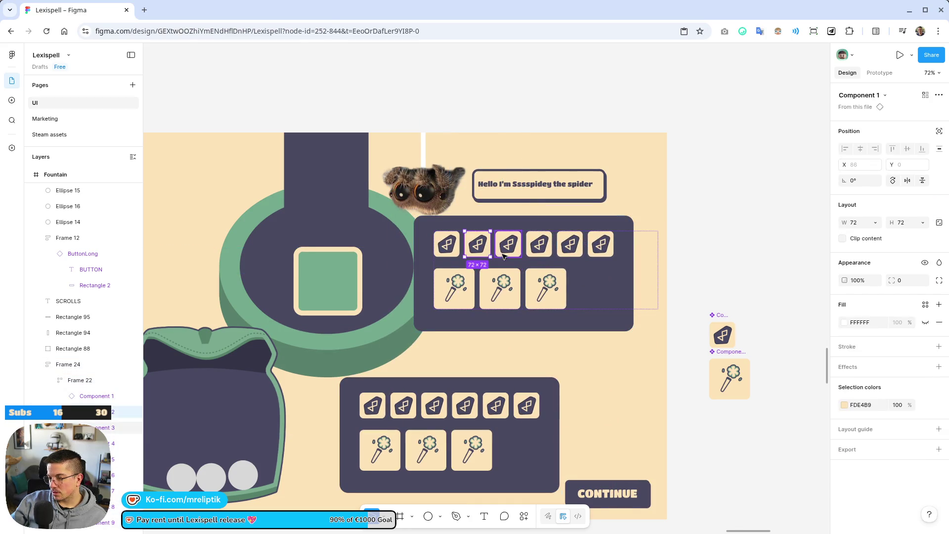
pyautogui.press('Escape')
pyautogui.click(570, 247)
pyautogui.keyDown('shift'); pyautogui.click(539, 245); pyautogui.keyUp('shift')
pyautogui.keyDown('shift'); pyautogui.click(510, 245); pyautogui.keyUp('shift')
pyautogui.press('Delete')
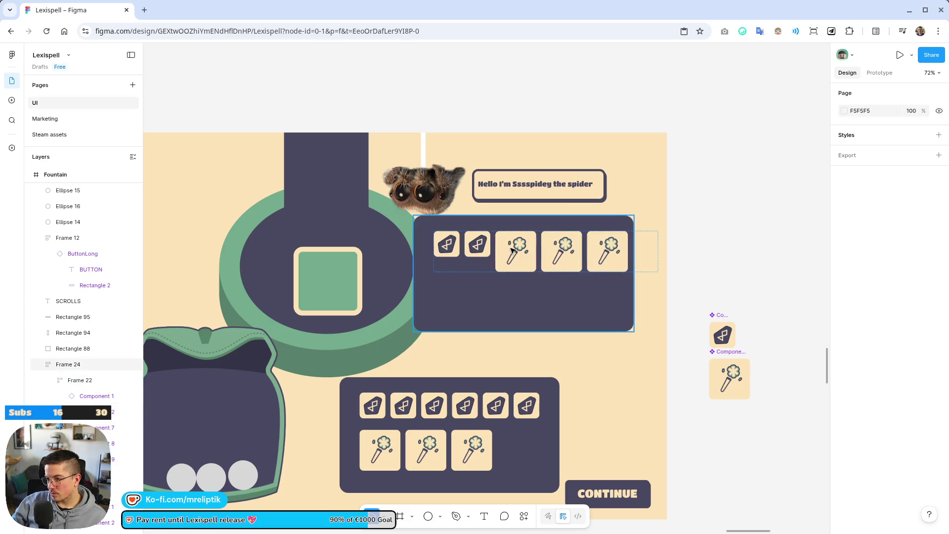
pyautogui.click(476, 250)
pyautogui.click(476, 251)
pyautogui.press('Escape')
pyautogui.press('Escape')
pyautogui.click(472, 252)
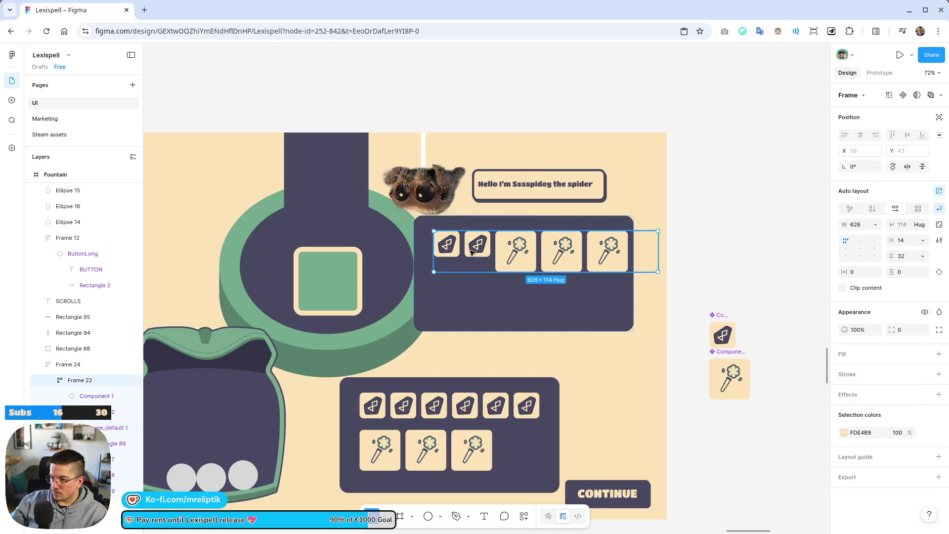
pyautogui.click(471, 252)
pyautogui.press('Delete')
# - Delete the extra wand tiles from the copy, leaving a single wand tile
pyautogui.click(528, 256)
pyautogui.click(527, 255)
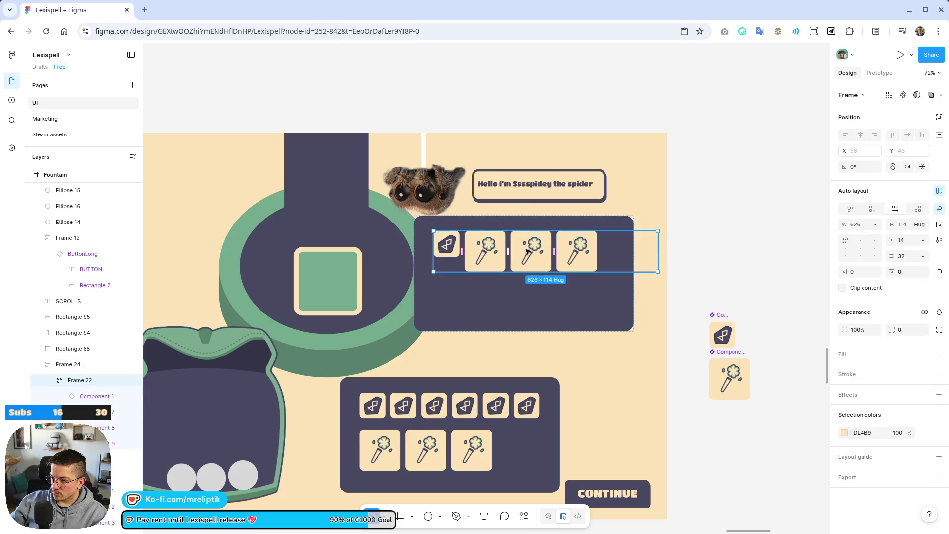
pyautogui.click(544, 261)
pyautogui.press('Delete')
pyautogui.click(539, 253)
pyautogui.doubleClick(539, 252)
pyautogui.press('Delete')
pyautogui.click(539, 253)
pyautogui.doubleClick(539, 253)
pyautogui.press('Delete')
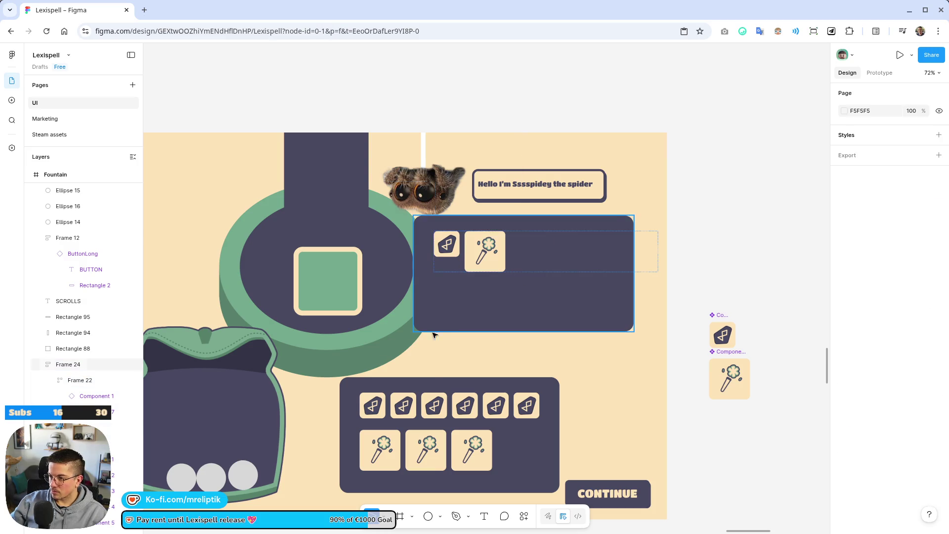
# - Move the third grey circle out of the Fountain frame beside the master tiles
pyautogui.keyDown('ctrl'); pyautogui.scroll(-3, 181, 419); pyautogui.keyUp('ctrl')
pyautogui.click(215, 448)
pyautogui.moveTo(215, 448)
pyautogui.mouseDown()
pyautogui.moveTo(498, 439)
pyautogui.moveTo(547, 364)
pyautogui.mouseUp()
# - Fill the moved circle green 74AB8E and enlarge it slightly
pyautogui.keyDown('ctrl'); pyautogui.scroll(5, 547, 364); pyautogui.keyUp('ctrl')
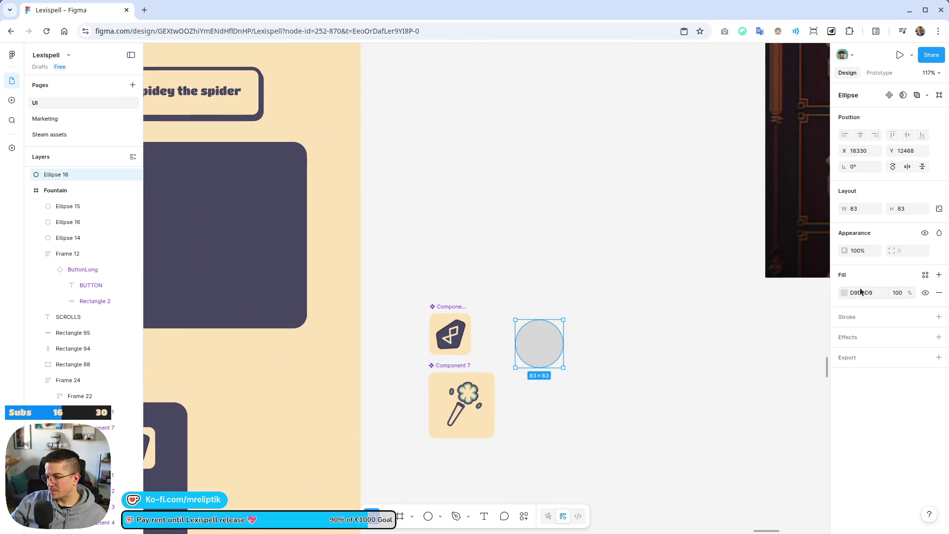
pyautogui.click(845, 292)
pyautogui.click(748, 491)
pyautogui.click(636, 431)
pyautogui.click(555, 356)
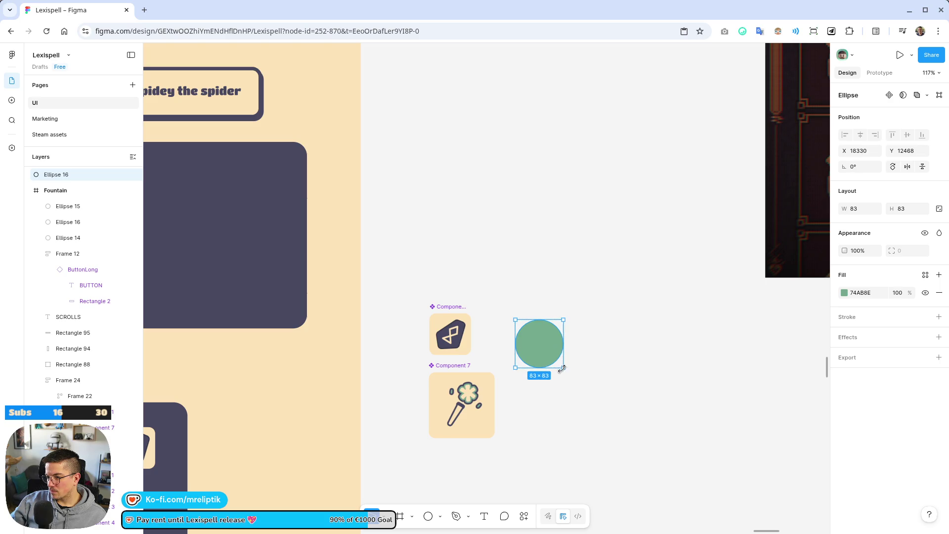
pyautogui.moveTo(565, 367)
pyautogui.mouseDown()
pyautogui.moveTo(577, 384)
pyautogui.moveTo(566, 376)
pyautogui.moveTo(570, 357)
pyautogui.mouseUp()
# - Add the letter 'A' on the green circle at font size 66
pyautogui.click(484, 516)
pyautogui.click(553, 319)
pyautogui.write('A')
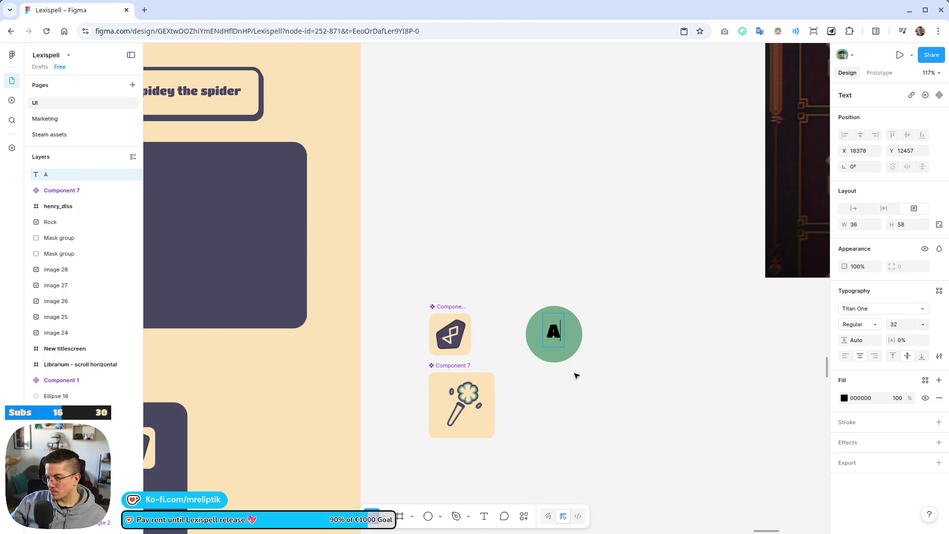
pyautogui.scroll(3, 597, 386)
pyautogui.press('Escape')
pyautogui.keyDown('ctrl'); pyautogui.scroll(5, 589, 462); pyautogui.keyUp('ctrl')
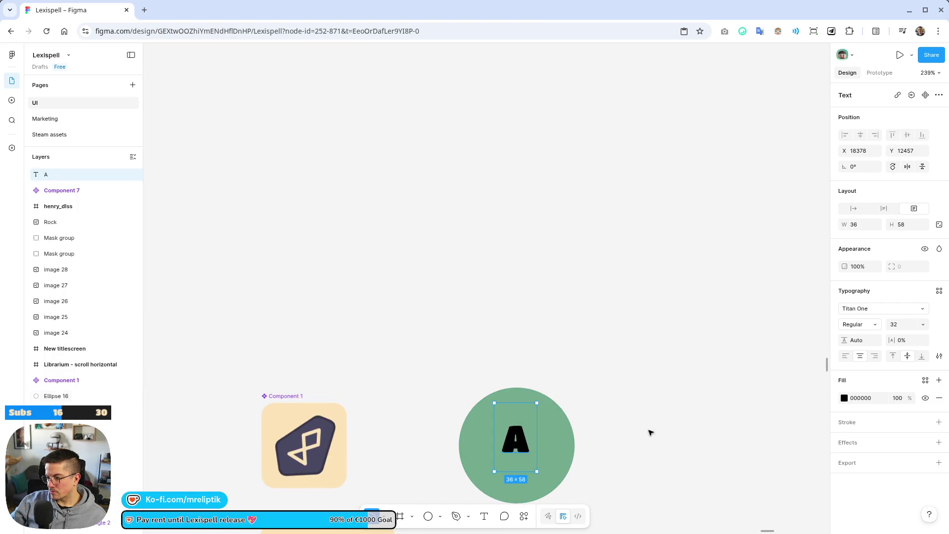
pyautogui.moveTo(895, 324)
pyautogui.mouseDown()
pyautogui.moveTo(914, 324)
pyautogui.moveTo(8, 333)
pyautogui.mouseUp()
pyautogui.write('66')
pyautogui.moveTo(516, 445); pyautogui.dragTo(517, 453)
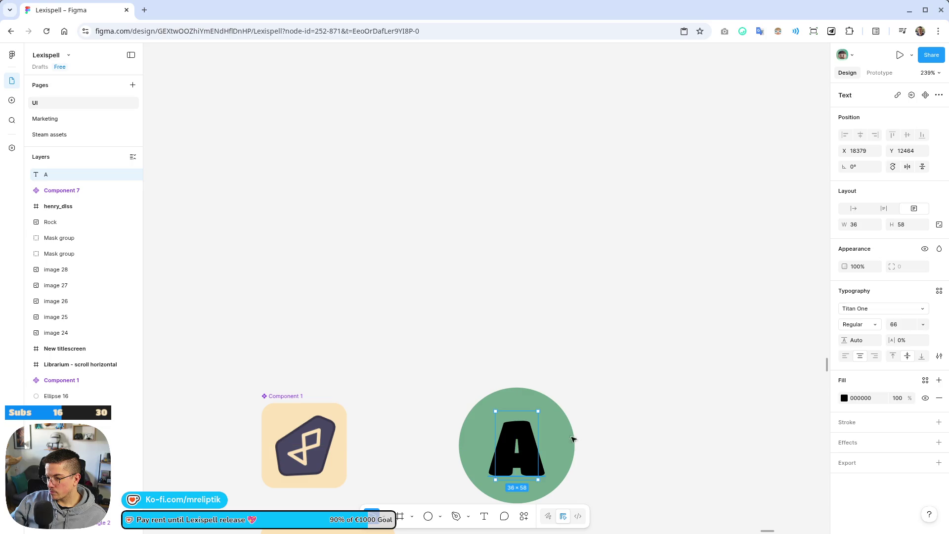
# - Recentre the letter on the circle and colour it cream
pyautogui.click(845, 398)
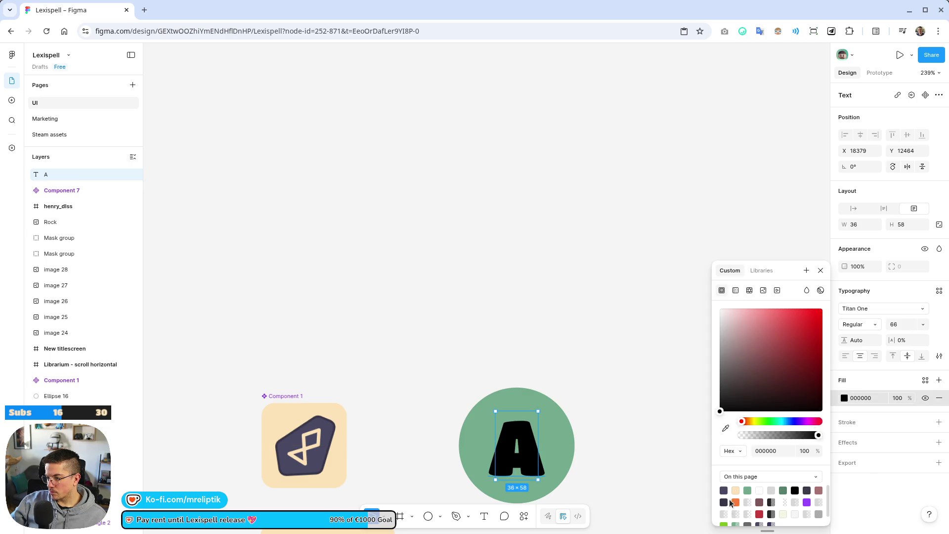
pyautogui.click(724, 491)
pyautogui.click(633, 435)
pyautogui.moveTo(520, 459); pyautogui.dragTo(522, 455)
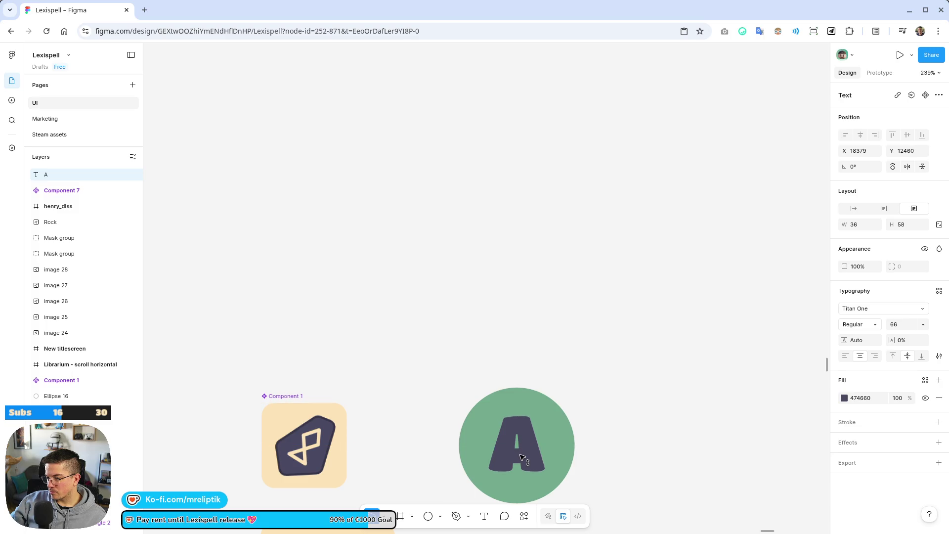
pyautogui.click(844, 398)
pyautogui.click(736, 490)
pyautogui.scroll(-5, 346, 374)
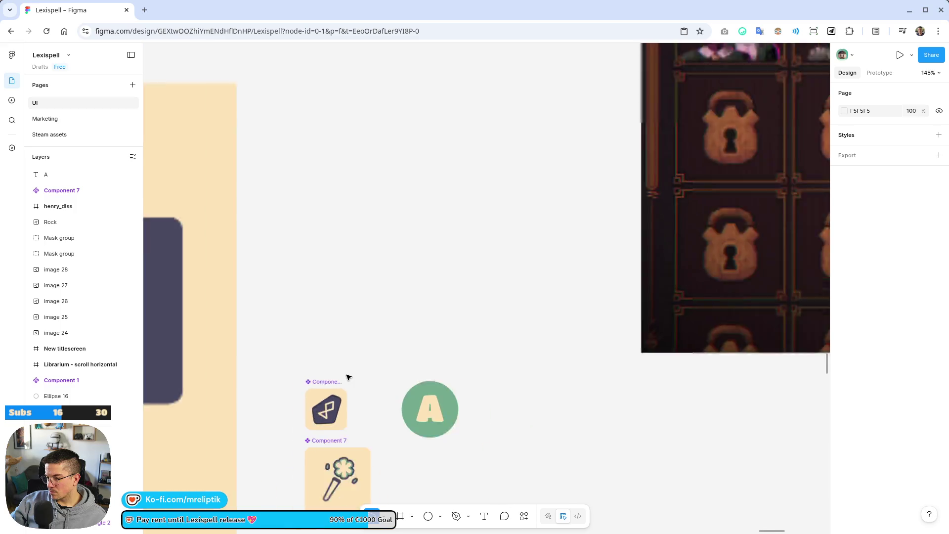
# - Turn the green circle and letter A into a component with Ctrl+Alt+K
pyautogui.click(420, 409)
pyautogui.keyDown('shift'); pyautogui.click(418, 410); pyautogui.keyUp('shift')
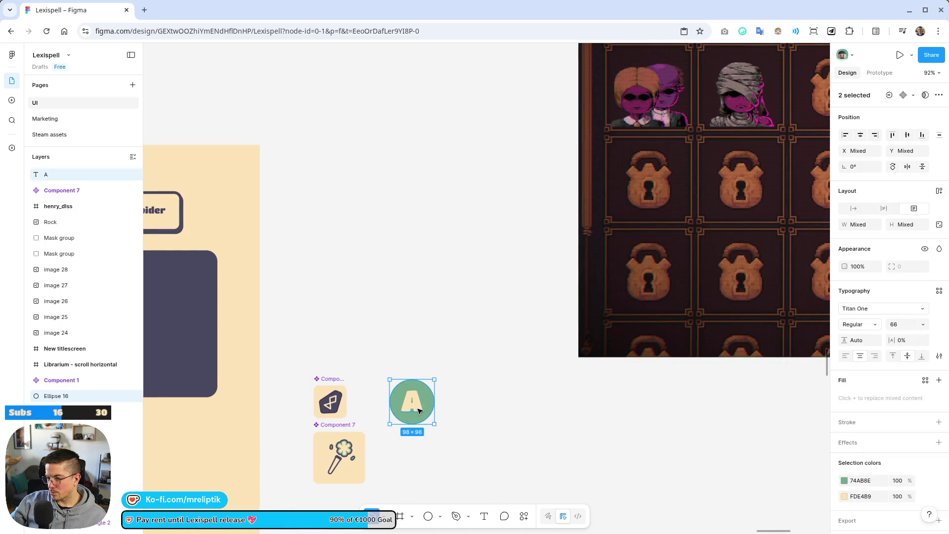
pyautogui.hotkey('ctrl', 'alt', 'k')
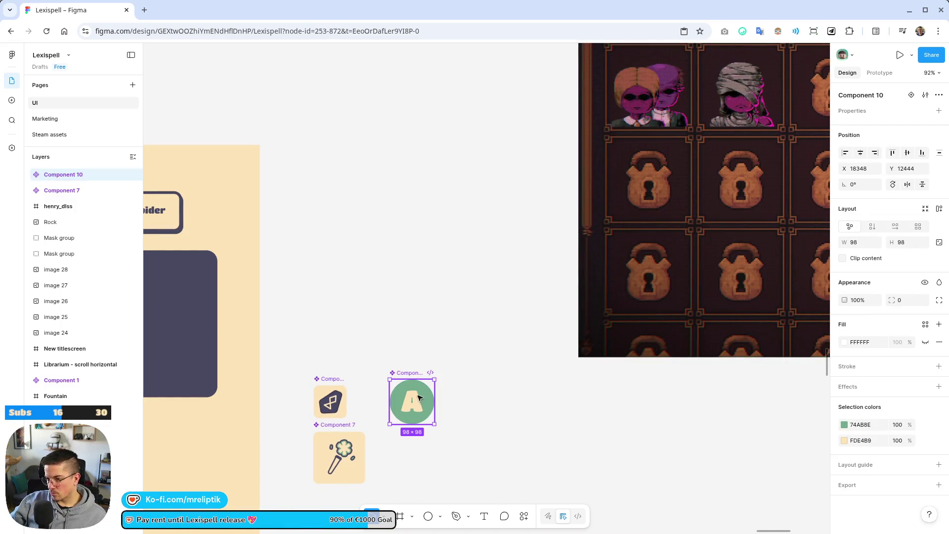
# - Rename the new letter component 'Letter' and the rune component 'Rune'
pyautogui.doubleClick(401, 374)
pyautogui.write('Letter')
pyautogui.press('Return')
pyautogui.doubleClick(327, 379)
pyautogui.write('Rune')
pyautogui.press('Return')
# - Rename the wand component 'Consumable'
pyautogui.scroll(-3, 376, 385)
pyautogui.scroll(3, 410, 377)
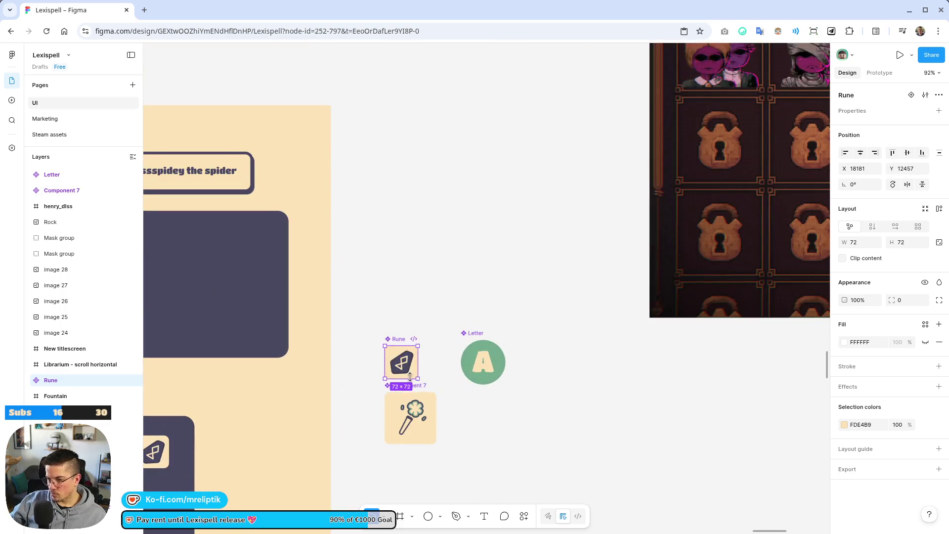
pyautogui.doubleClick(424, 387)
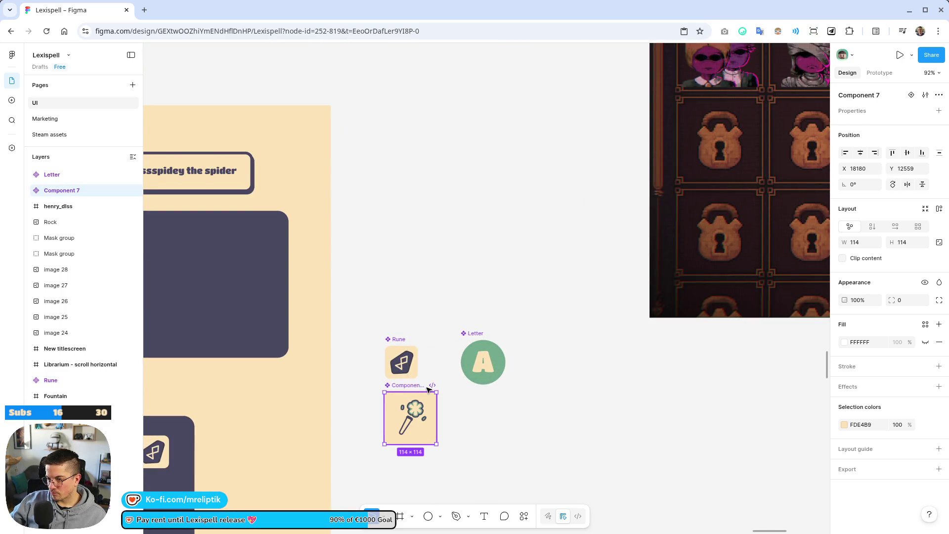
pyautogui.write('Cons')
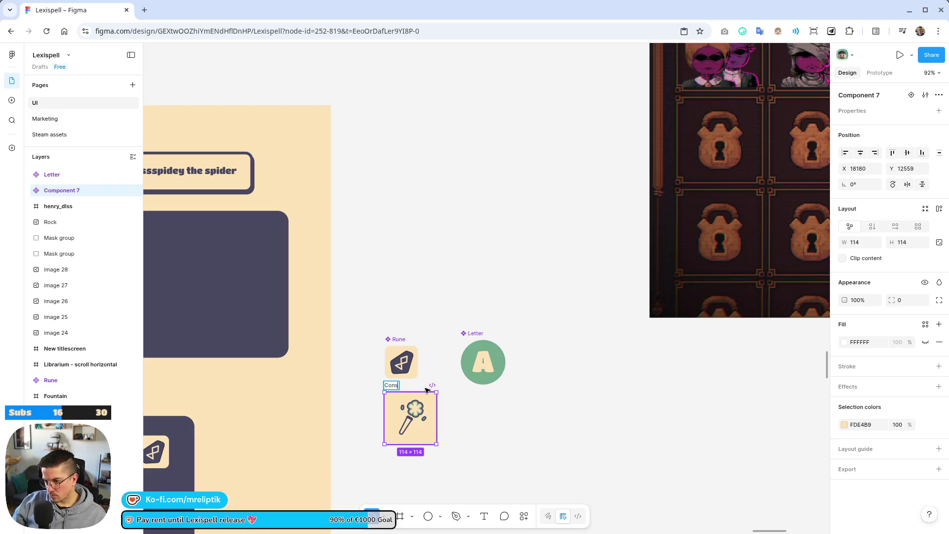
pyautogui.write('umable')
pyautogui.press('Return')
pyautogui.scroll(-5, 494, 366)
pyautogui.scroll(4, 386, 410)
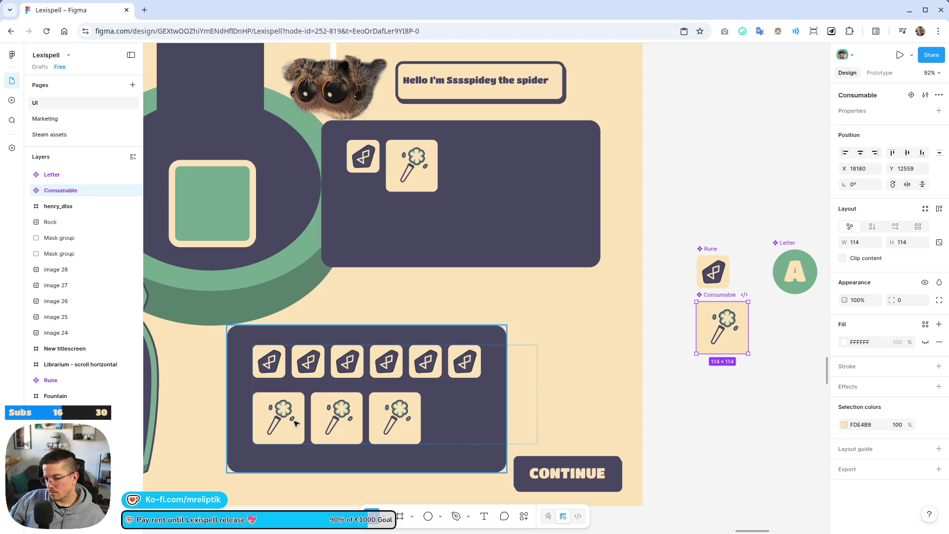
pyautogui.click(407, 374)
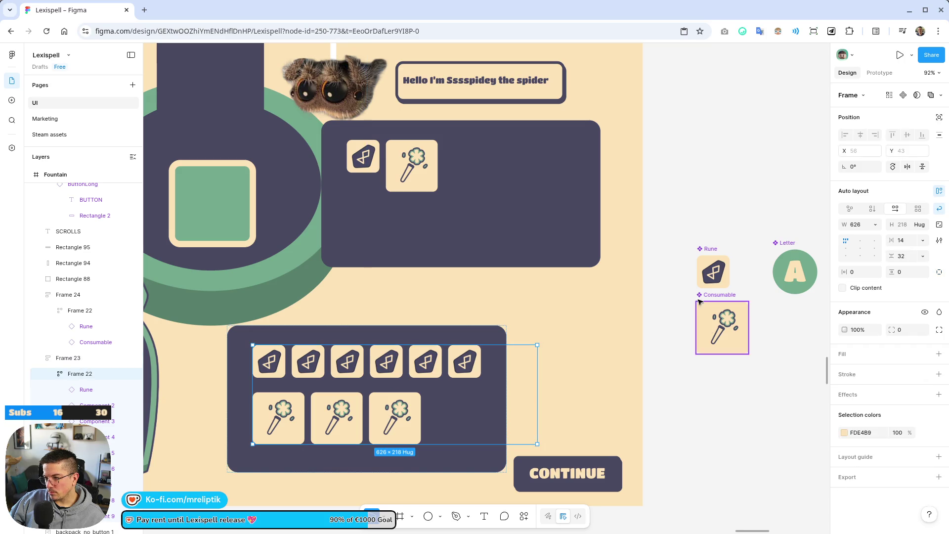
# - Resize the Consumable component to 72×72 to match the Rune
pyautogui.click(699, 251)
pyautogui.scroll(-3, 699, 251)
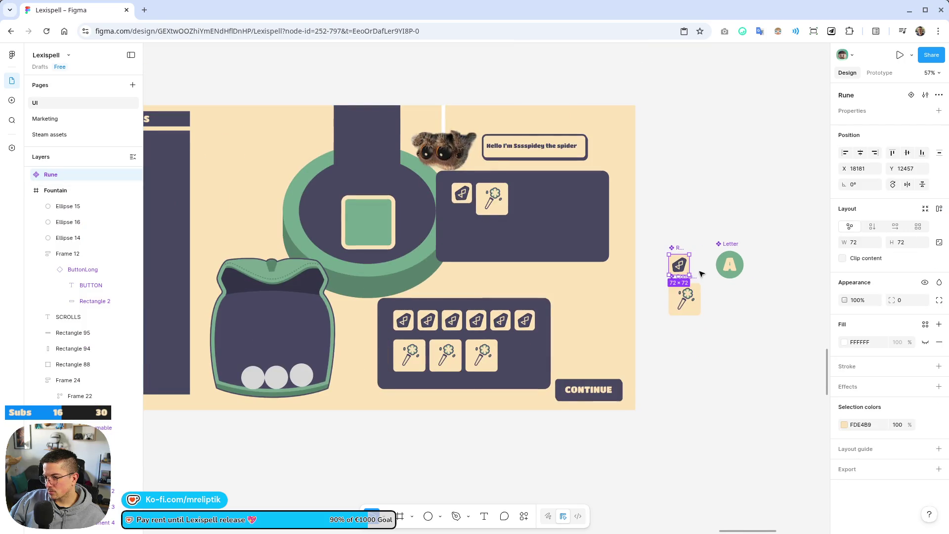
pyautogui.scroll(3, 701, 271)
pyautogui.click(660, 285)
pyautogui.scroll(3, 659, 283)
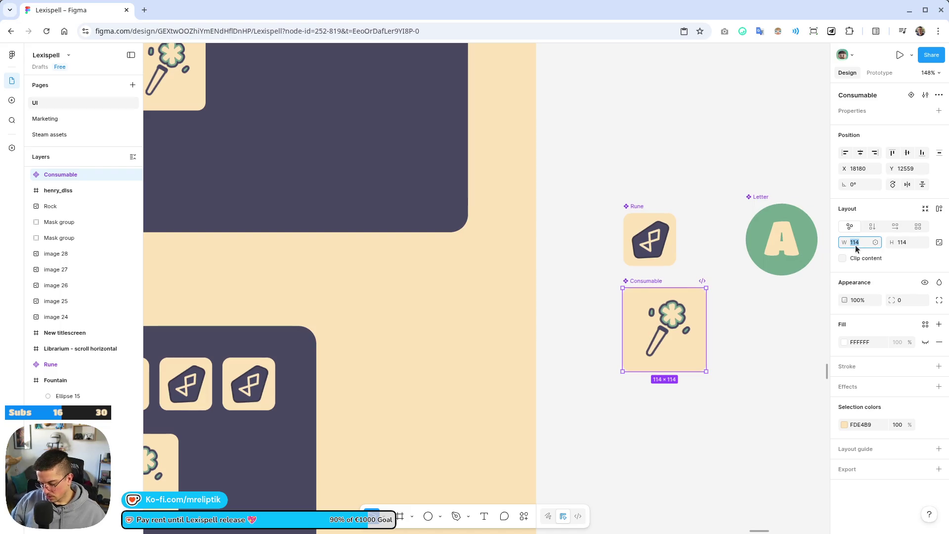
pyautogui.write('72')
pyautogui.press('Return')
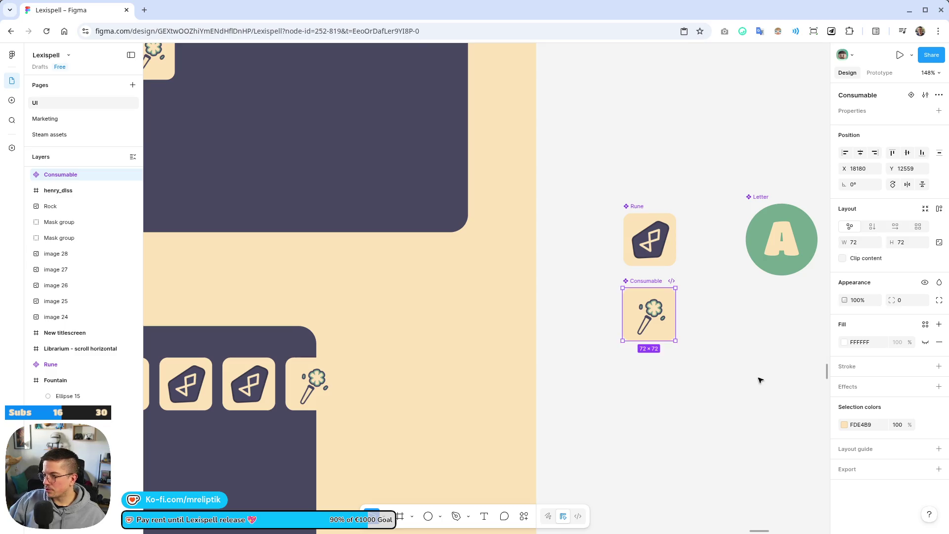
pyautogui.click(763, 378)
pyautogui.scroll(-5, 685, 291)
pyautogui.scroll(4, 470, 339)
# - Wrap the six inventory rune tiles in an auto-layout frame with Shift+A
pyautogui.click(470, 339)
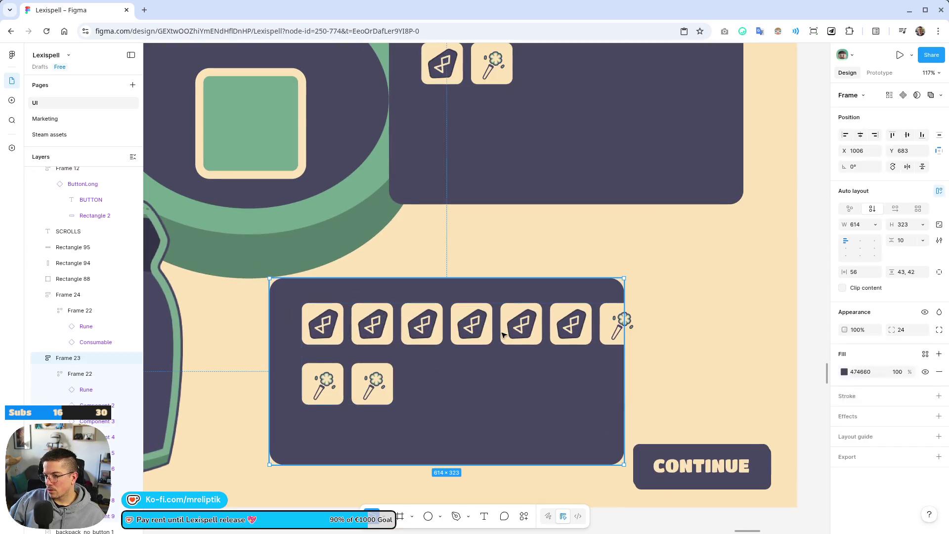
pyautogui.click(486, 346)
pyautogui.click(482, 326)
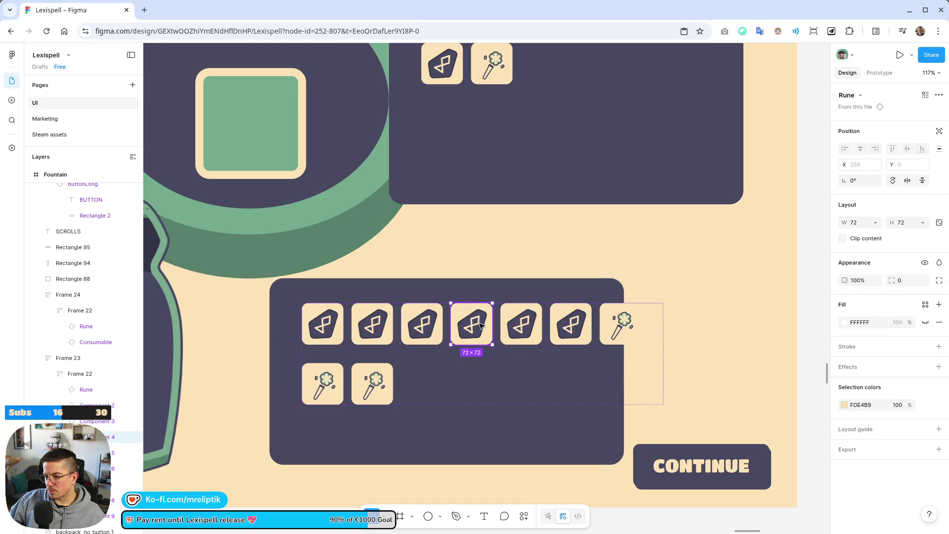
pyautogui.click(571, 324)
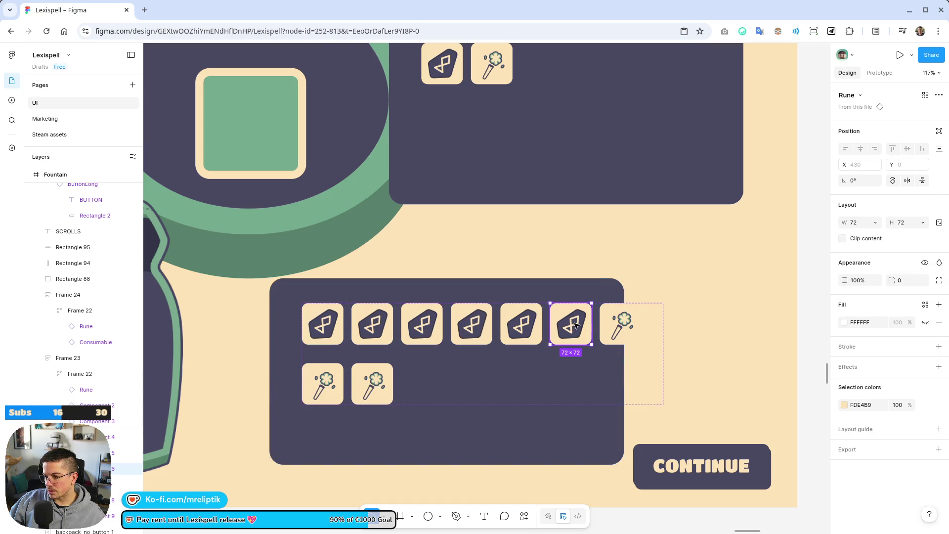
pyautogui.keyDown('shift'); pyautogui.click(522, 324); pyautogui.keyUp('shift')
pyautogui.keyDown('shift'); pyautogui.click(467, 331); pyautogui.keyUp('shift')
pyautogui.keyDown('shift'); pyautogui.click(421, 329); pyautogui.keyUp('shift')
pyautogui.keyDown('shift'); pyautogui.click(372, 329); pyautogui.keyUp('shift')
pyautogui.keyDown('shift'); pyautogui.click(333, 330); pyautogui.keyUp('shift')
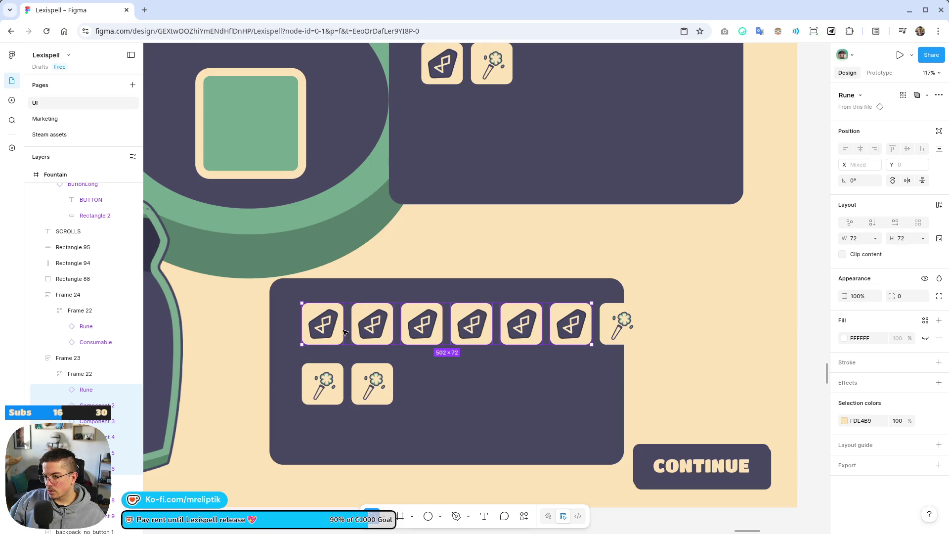
pyautogui.hotkey('shift', 'a')
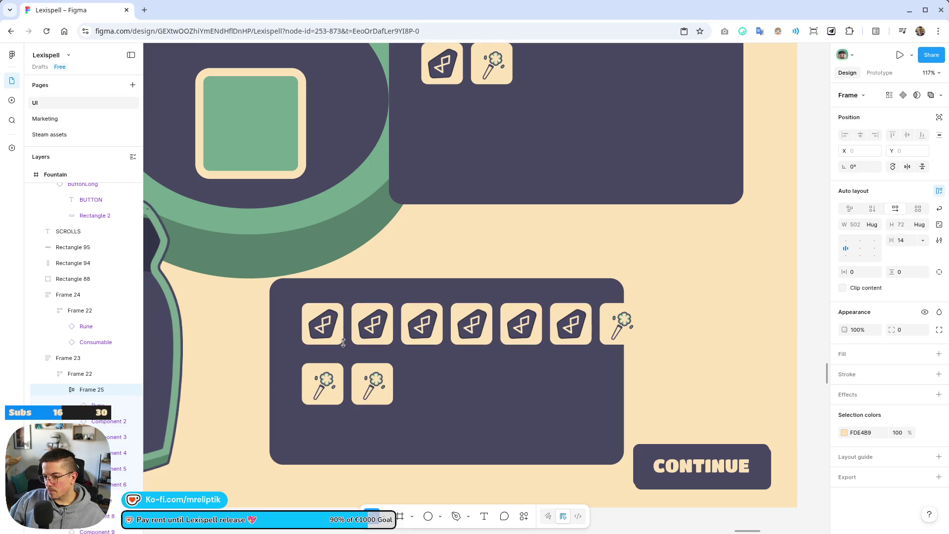
# - Switch the rune frame to a vertical stack, then to a 2-column grid
pyautogui.click(873, 211)
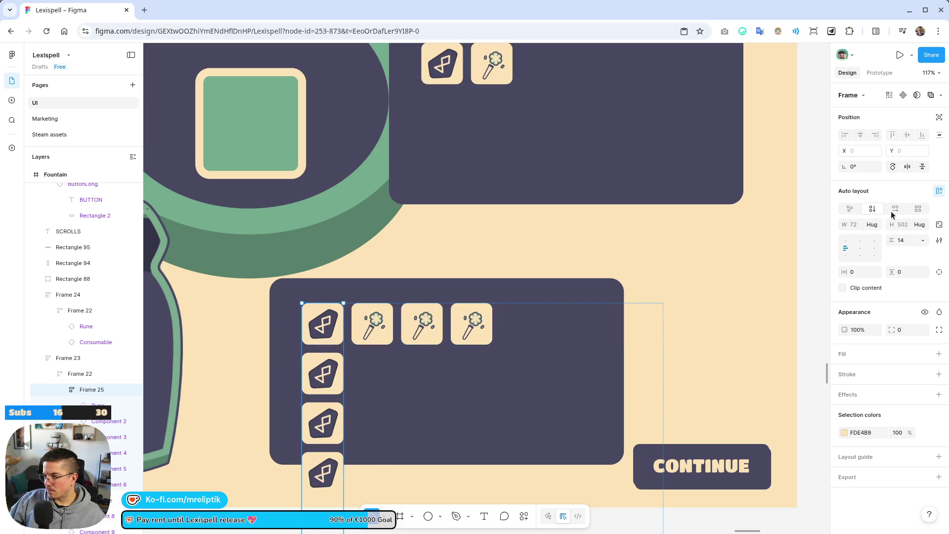
pyautogui.click(918, 208)
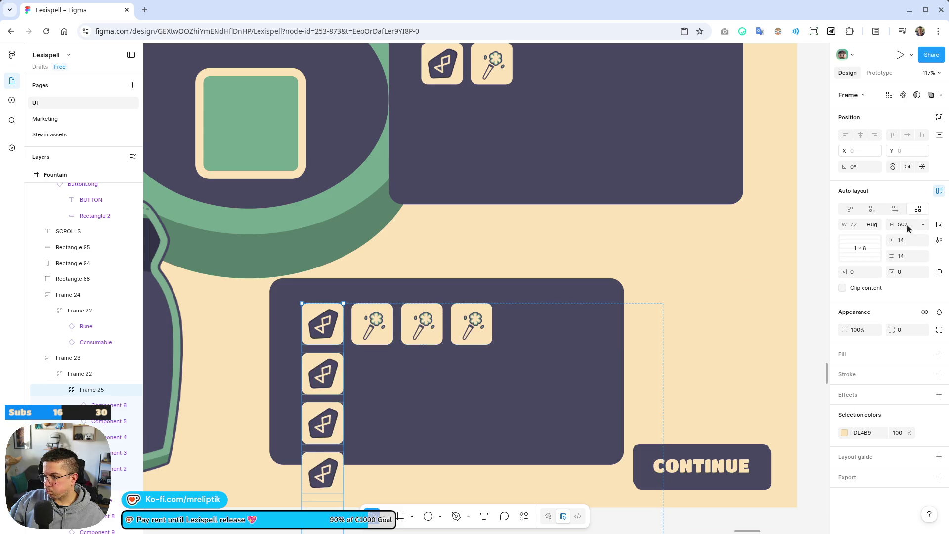
pyautogui.click(851, 249)
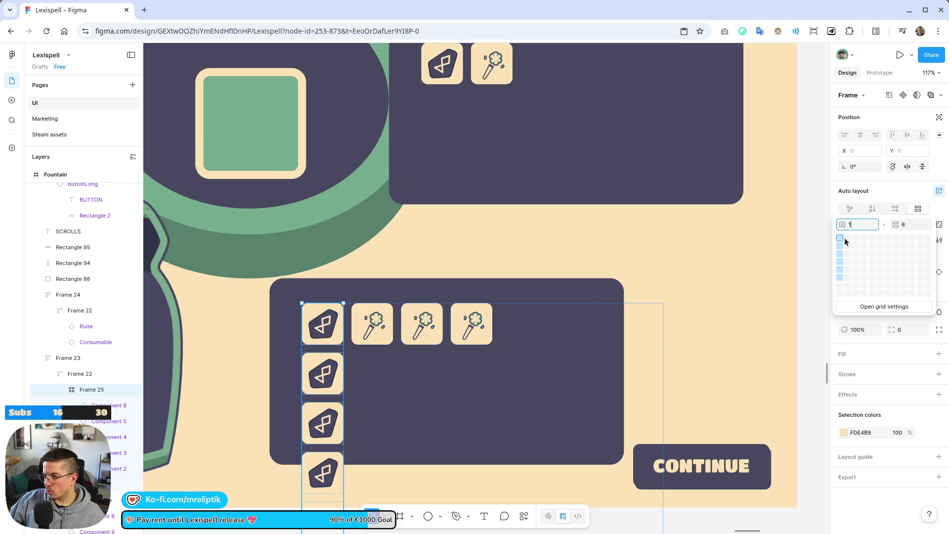
pyautogui.click(848, 244)
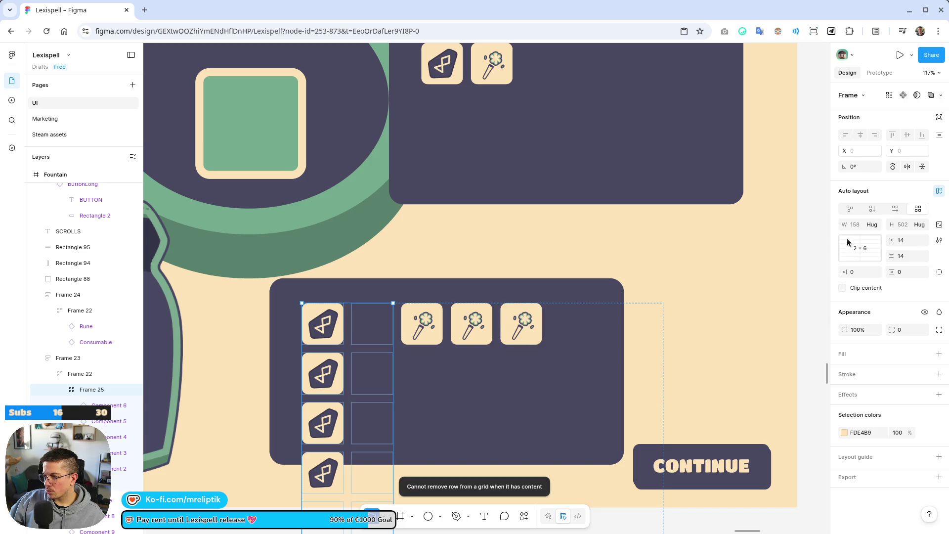
pyautogui.scroll(-5, 305, 313)
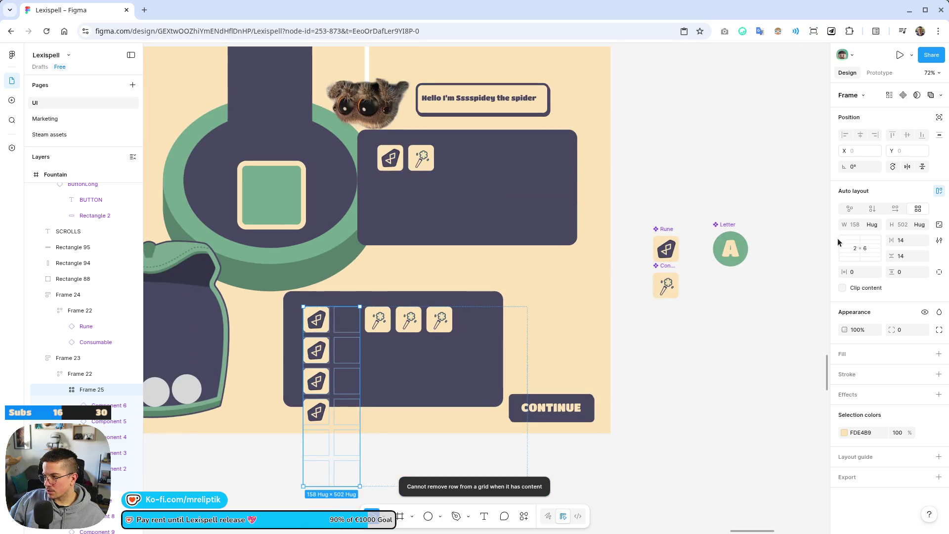
# - Try reducing the rune grid's row count to 3
pyautogui.click(848, 248)
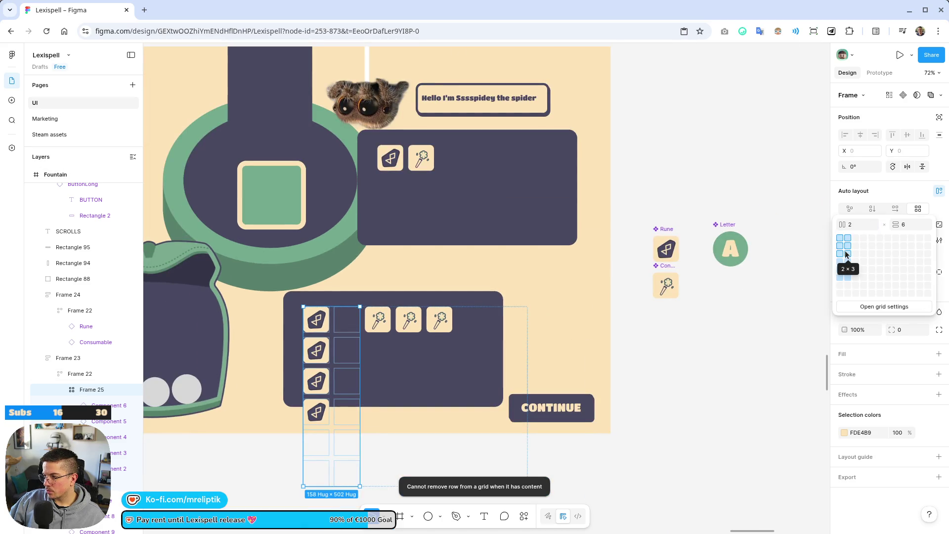
pyautogui.click(850, 251)
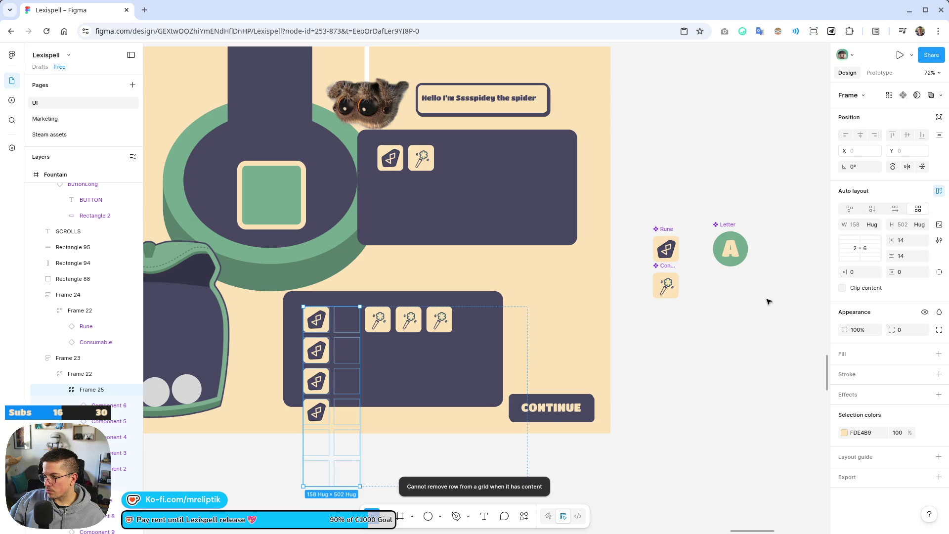
pyautogui.click(846, 258)
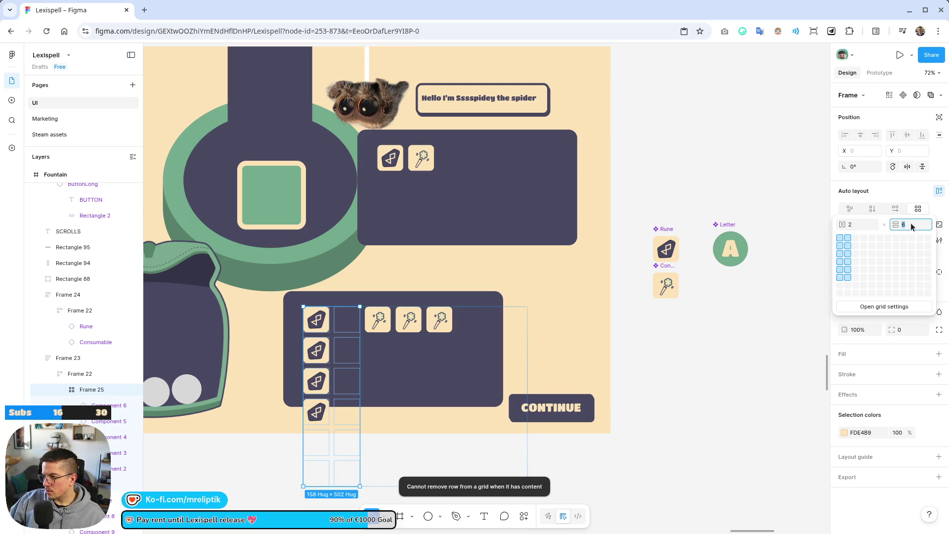
pyautogui.press('Return')
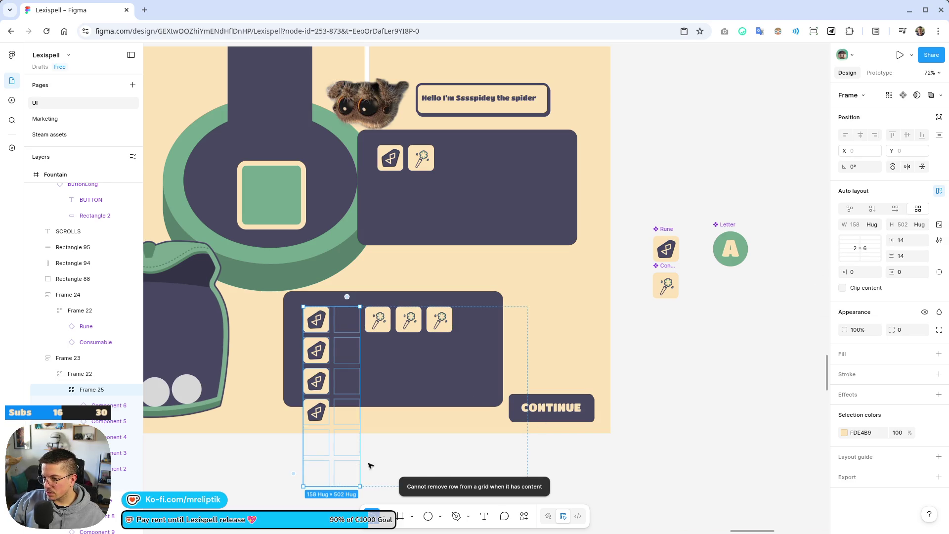
pyautogui.click(844, 260)
pyautogui.click(919, 223)
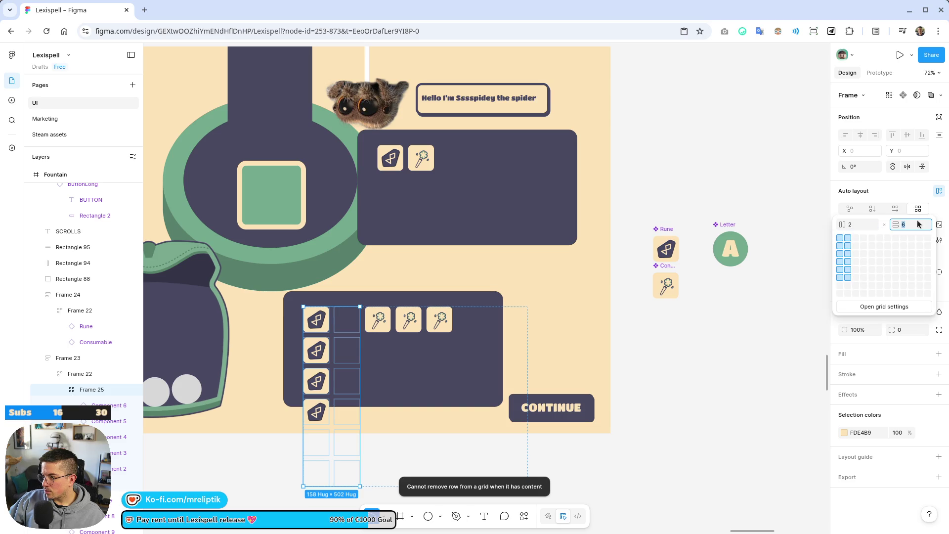
pyautogui.write('3')
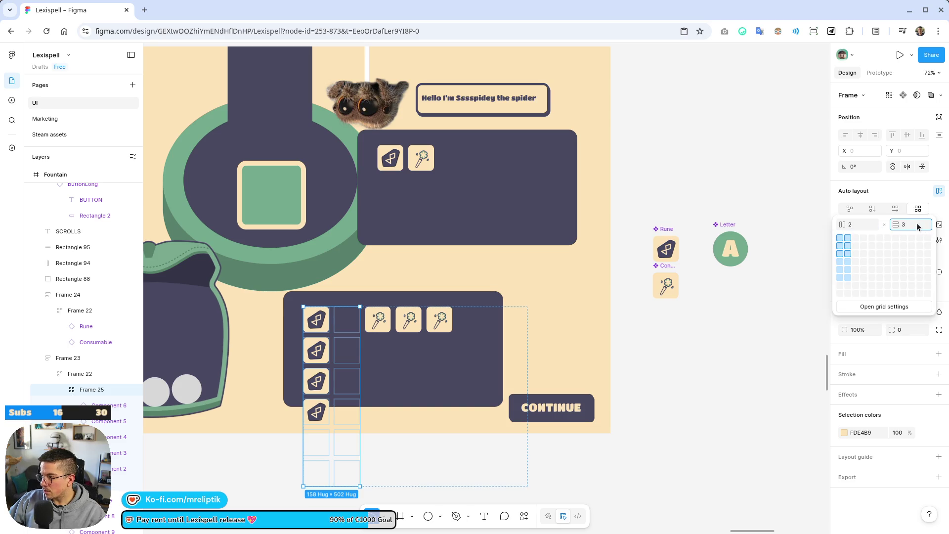
pyautogui.press('Return')
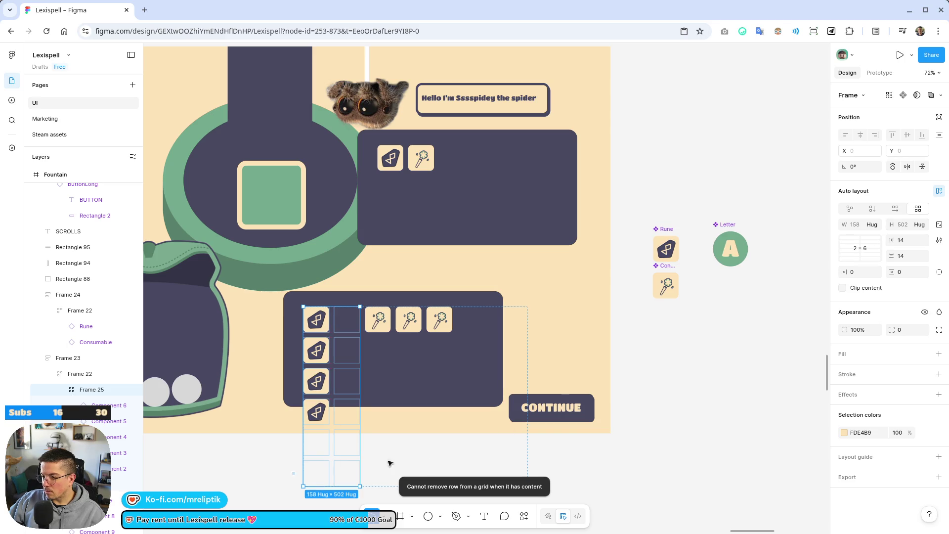
# - Select rune tiles and empty cells, and try moving a rune to another grid slot
pyautogui.click(393, 465)
pyautogui.click(316, 411)
pyautogui.click(327, 414)
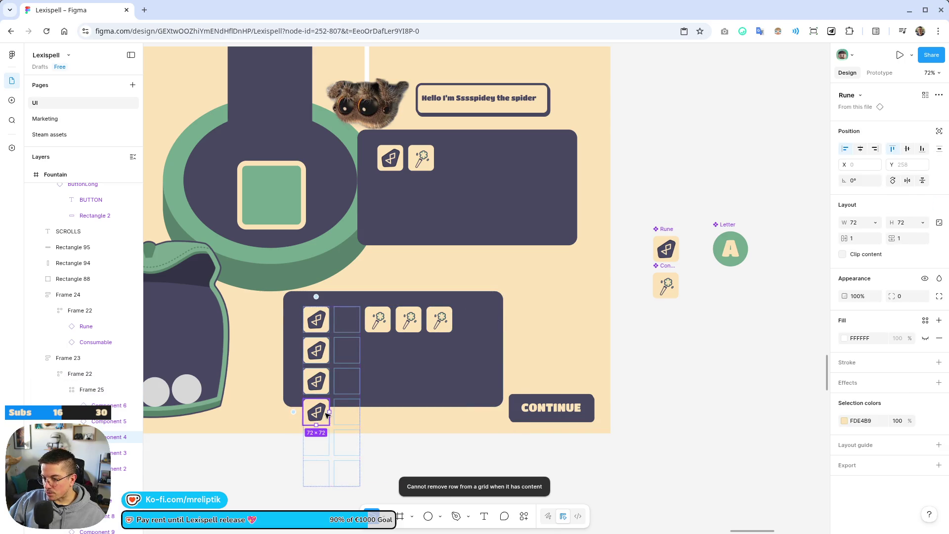
pyautogui.hotkey('shift', 'Tab')
pyautogui.hotkey('shift', 'Tab')
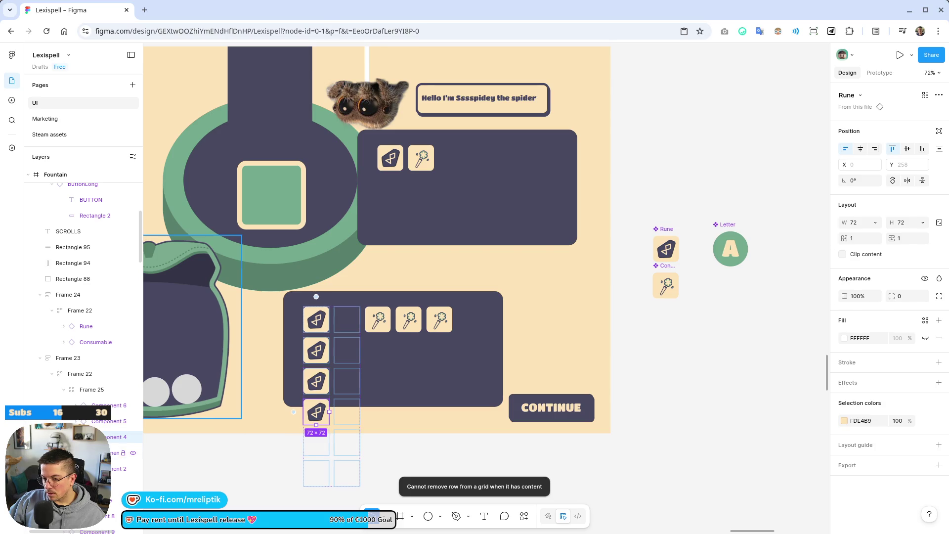
pyautogui.click(316, 473)
pyautogui.keyDown('shift'); pyautogui.click(316, 442); pyautogui.keyUp('shift')
pyautogui.keyDown('shift'); pyautogui.click(316, 412); pyautogui.keyUp('shift')
pyautogui.keyDown('shift'); pyautogui.click(317, 380); pyautogui.keyUp('shift')
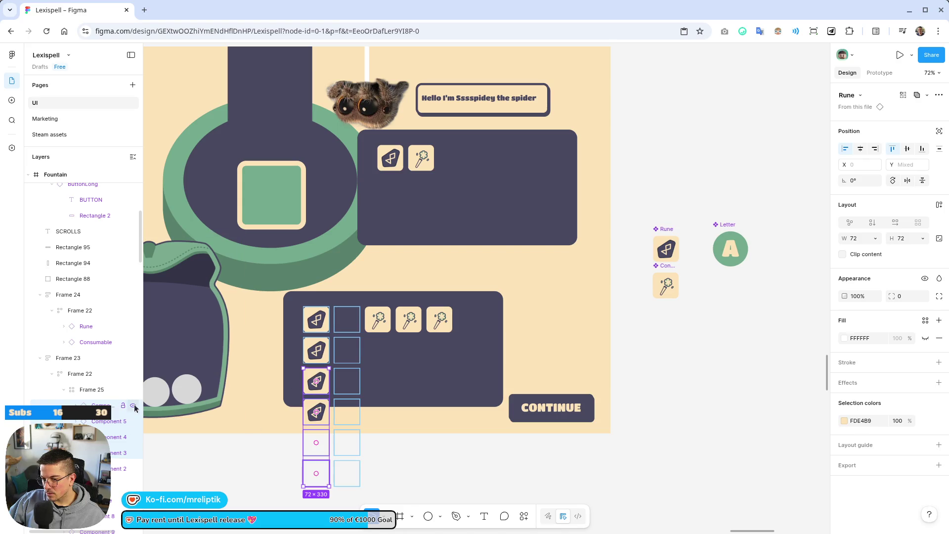
pyautogui.moveTo(316, 412)
pyautogui.mouseDown()
pyautogui.moveTo(338, 389)
pyautogui.moveTo(346, 321)
pyautogui.mouseUp()
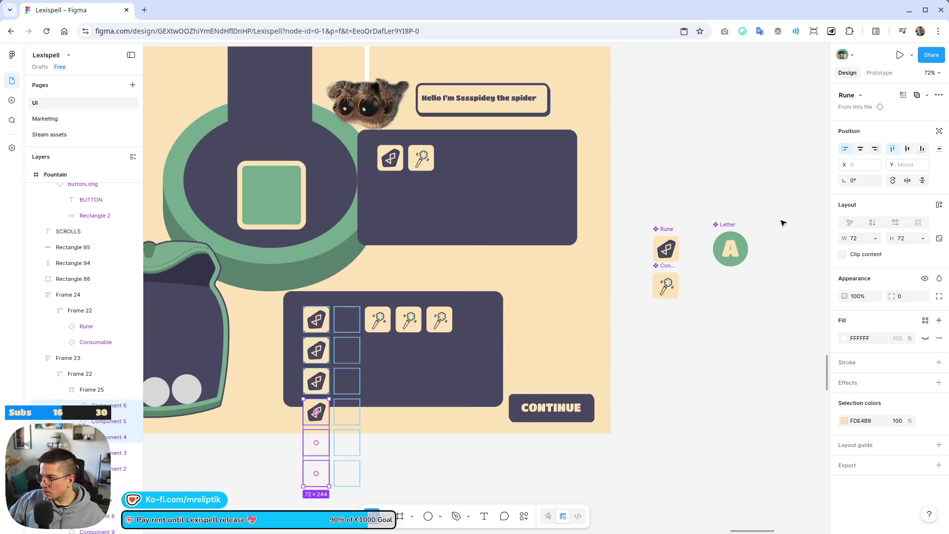
# - Delete the extra Rune instances from the grid, keeping one
pyautogui.click(99, 390)
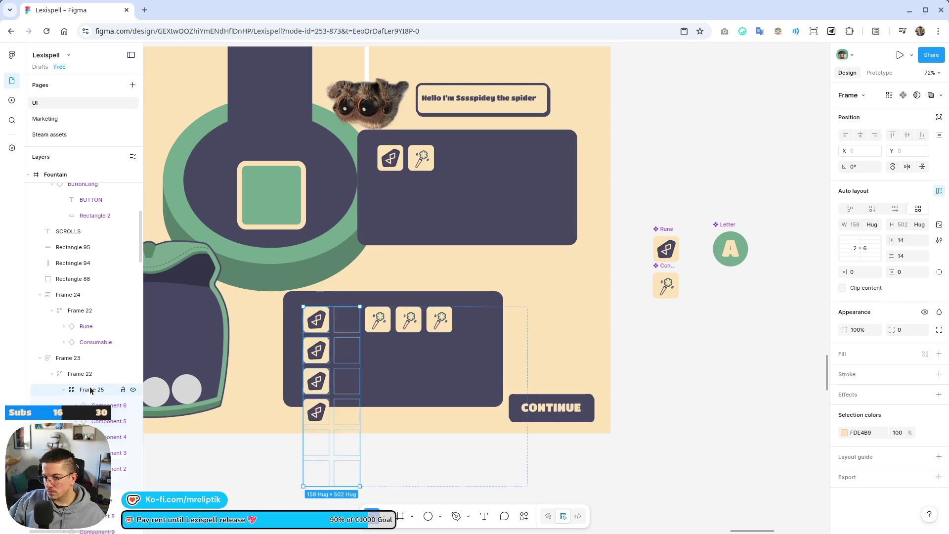
pyautogui.click(866, 249)
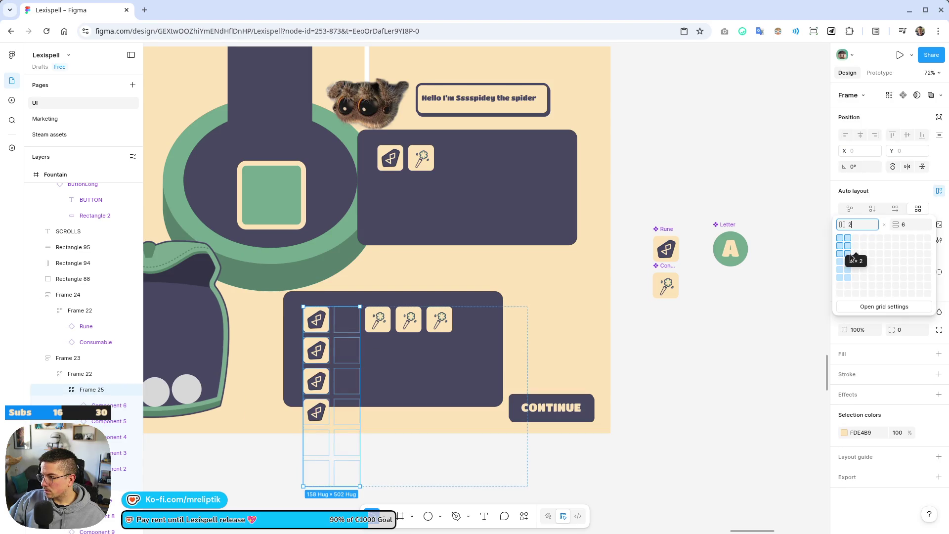
pyautogui.click(851, 254)
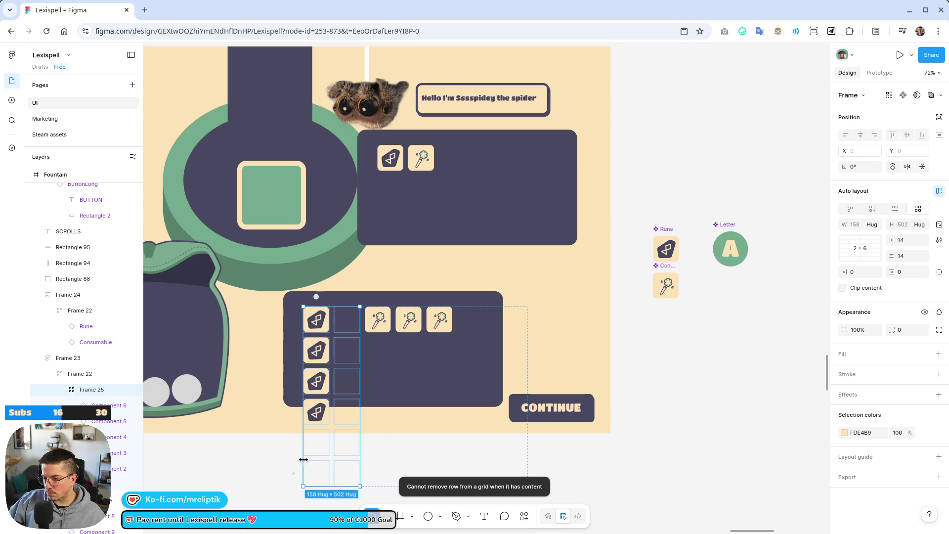
pyautogui.click(314, 446)
pyautogui.click(319, 413)
pyautogui.click(318, 412)
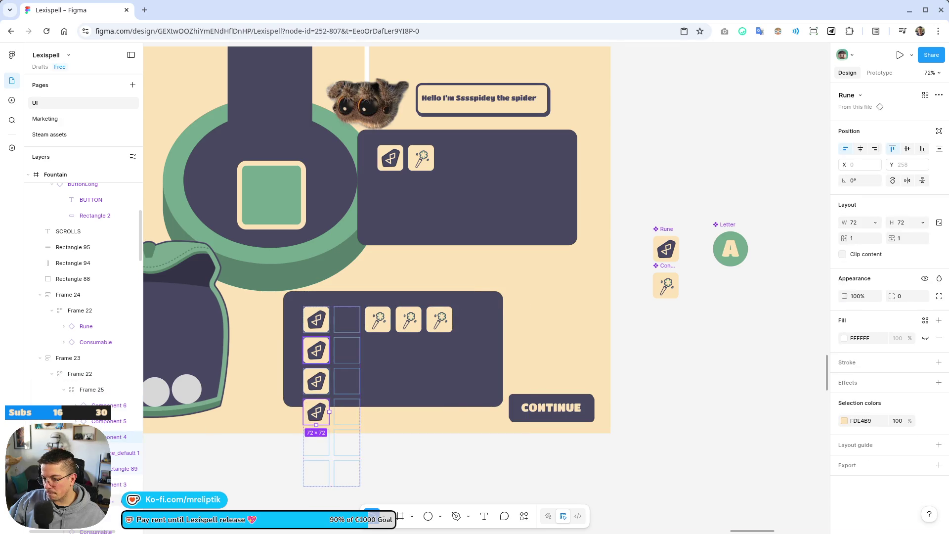
pyautogui.press('Delete')
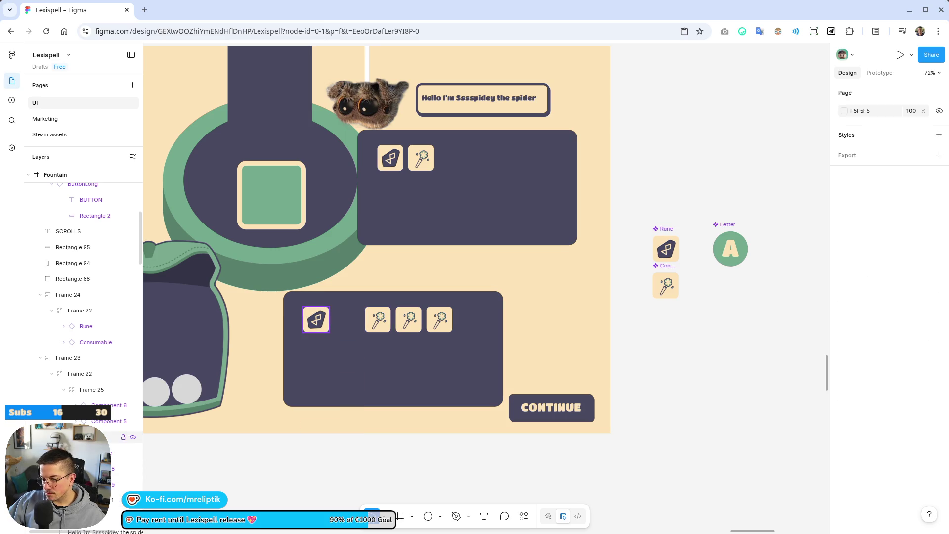
# - Set Frame 25's grid to 2 columns by 3 rows and resize it to fit the tiles
pyautogui.click(97, 395)
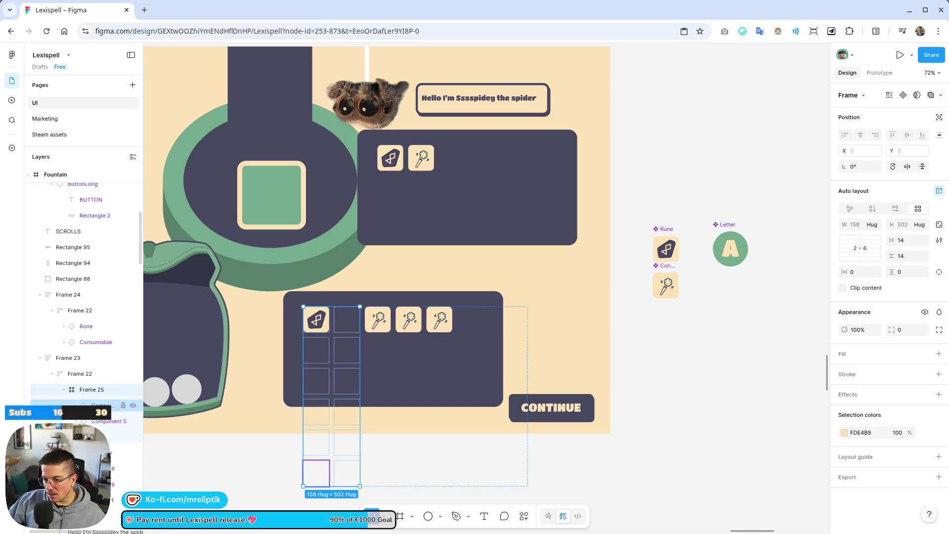
pyautogui.press('Escape')
pyautogui.click(102, 393)
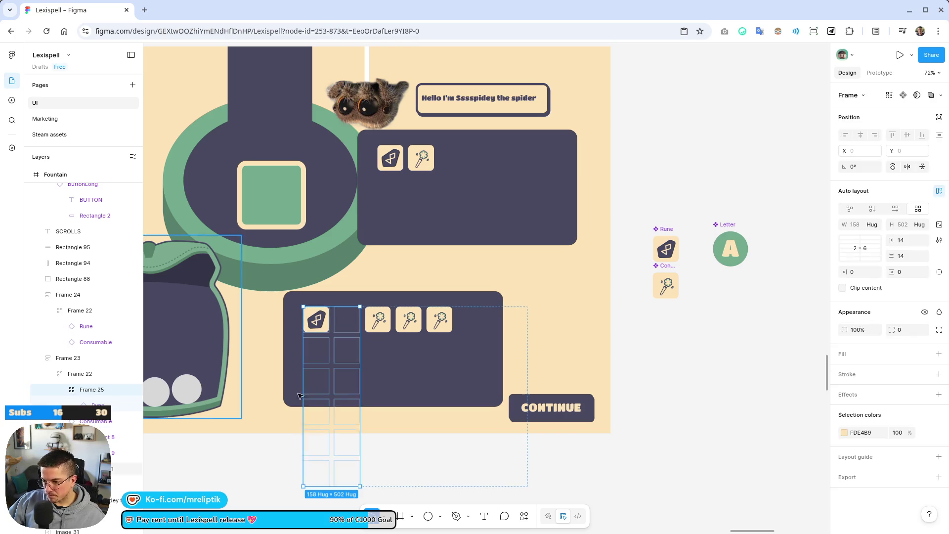
pyautogui.moveTo(345, 486)
pyautogui.mouseDown()
pyautogui.moveTo(346, 391)
pyautogui.moveTo(348, 398)
pyautogui.mouseUp()
pyautogui.click(865, 252)
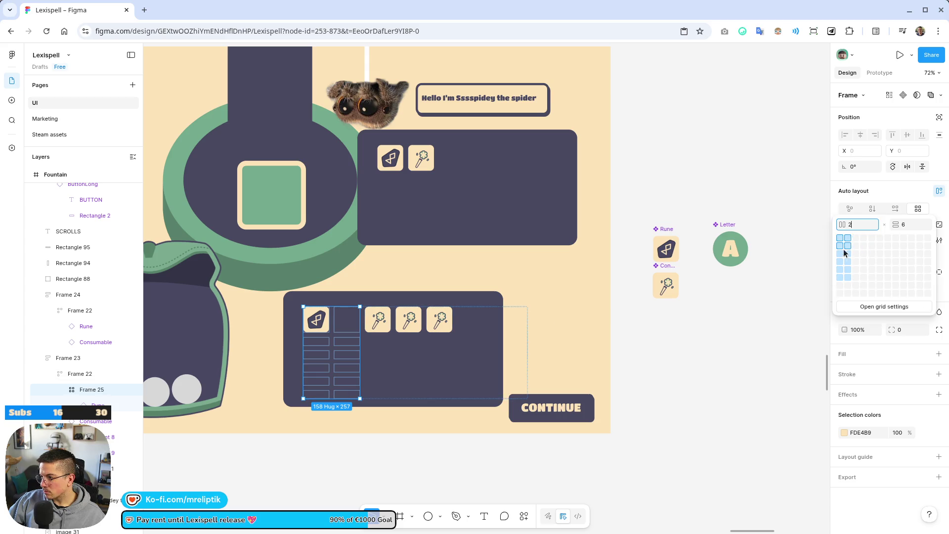
pyautogui.click(847, 252)
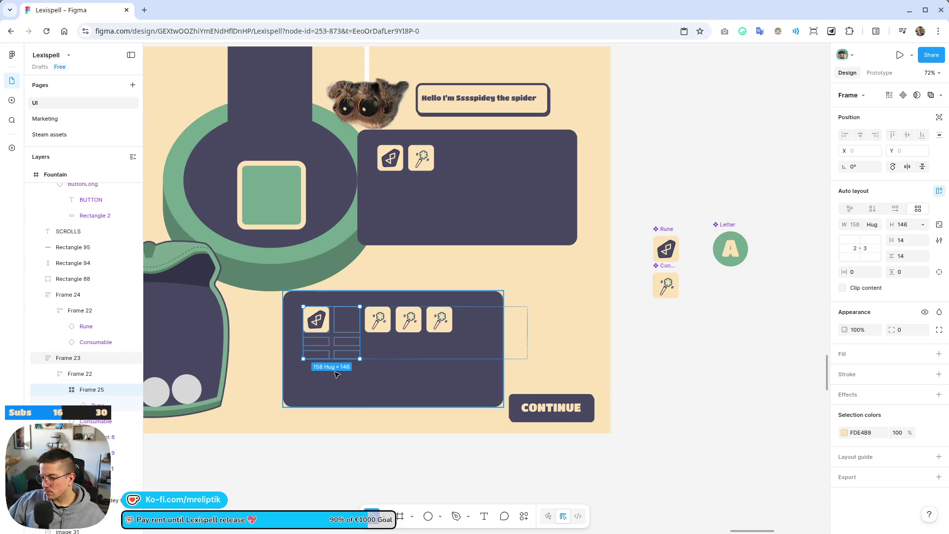
pyautogui.moveTo(335, 359); pyautogui.dragTo(330, 394)
pyautogui.scroll(3, 331, 354)
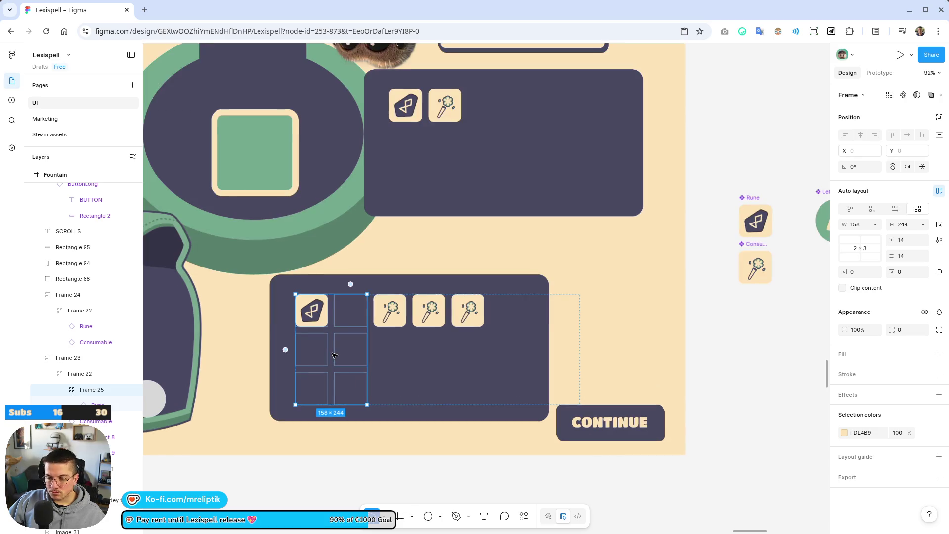
# - Duplicate the Rune so copies fill all six slots of the rune grid
pyautogui.click(314, 309)
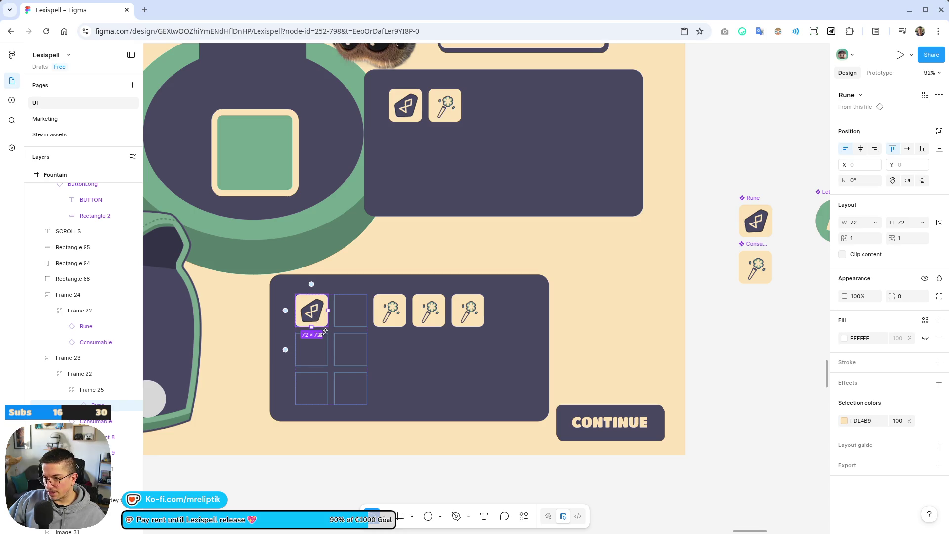
pyautogui.hotkey('ctrl', 'd')
pyautogui.hotkey('ctrl', 'd')
pyautogui.hotkey('ctrl', 'd')
pyautogui.hotkey('ctrl', 'd')
pyautogui.hotkey('ctrl', 'd')
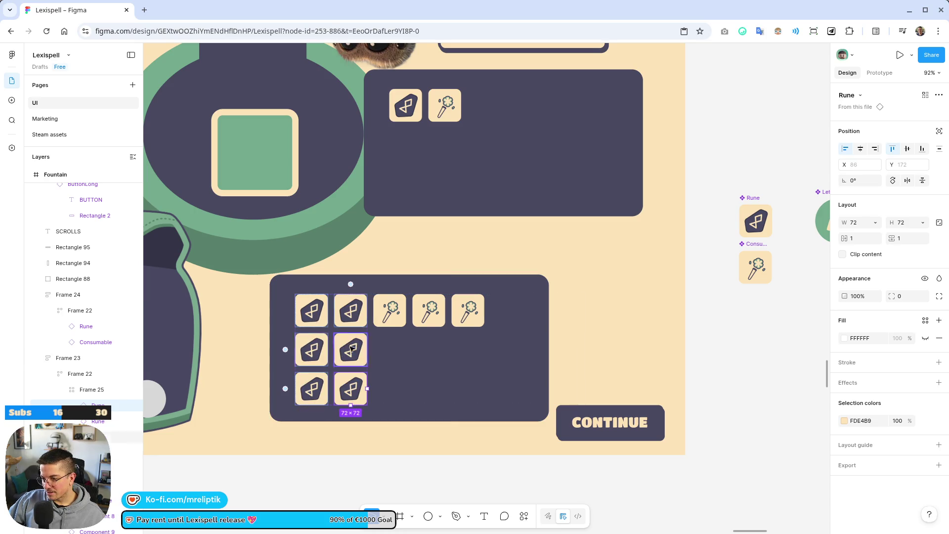
pyautogui.press('Tab')
# - Wrap the three consumables in a vertical auto-layout column
pyautogui.keyDown('shift'); pyautogui.click(429, 310); pyautogui.keyUp('shift')
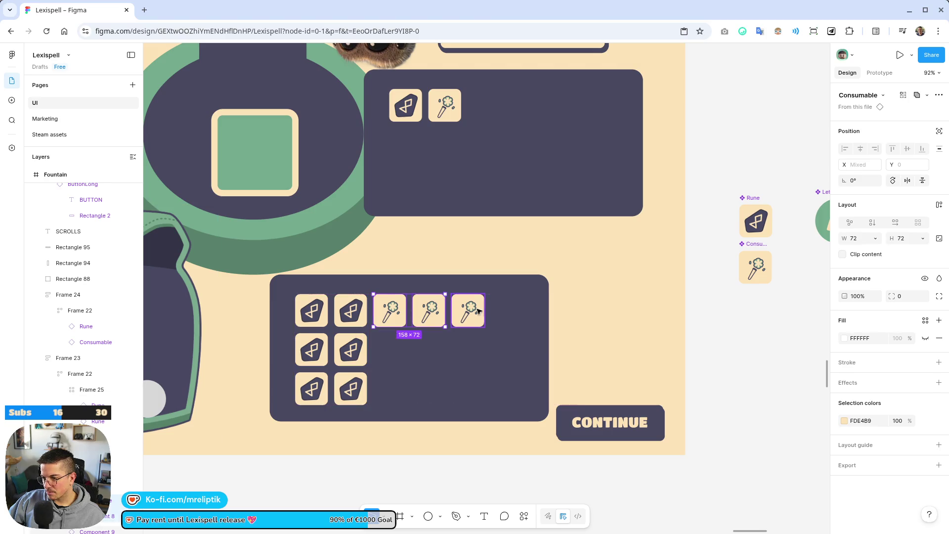
pyautogui.keyDown('shift'); pyautogui.click(468, 310); pyautogui.keyUp('shift')
pyautogui.hotkey('shift', 'a')
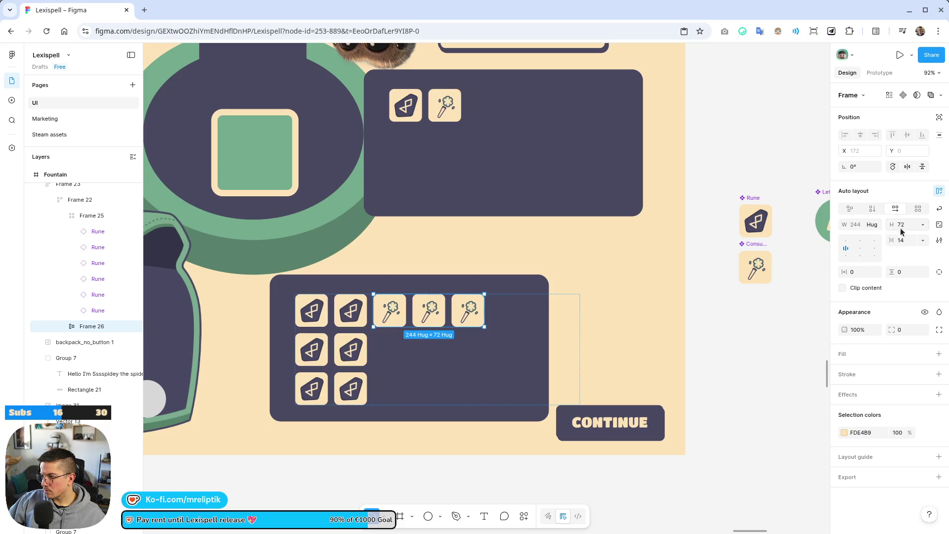
pyautogui.click(872, 209)
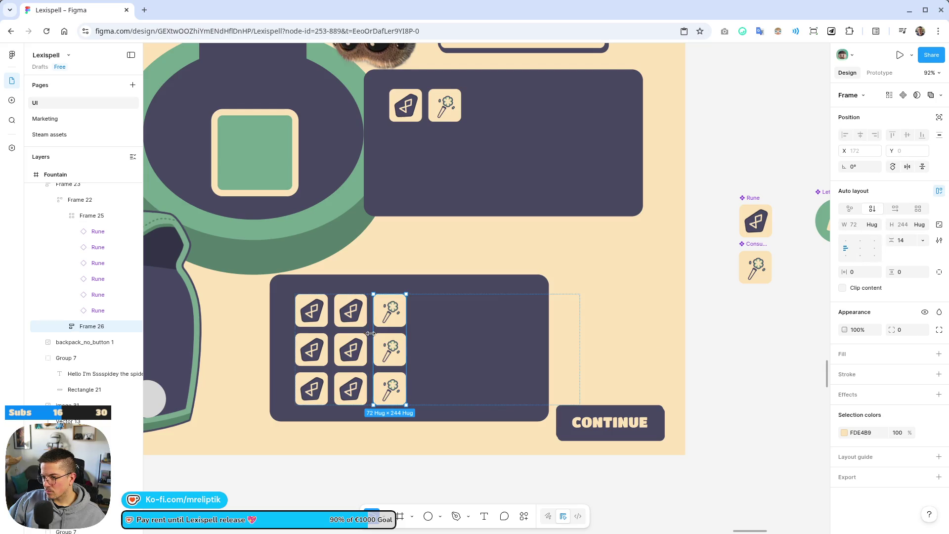
# - Make the frame holding the runes and consumables hug them, with a 42 gap
pyautogui.click(366, 327)
pyautogui.keyDown('shift'); pyautogui.click(392, 306); pyautogui.keyUp('shift')
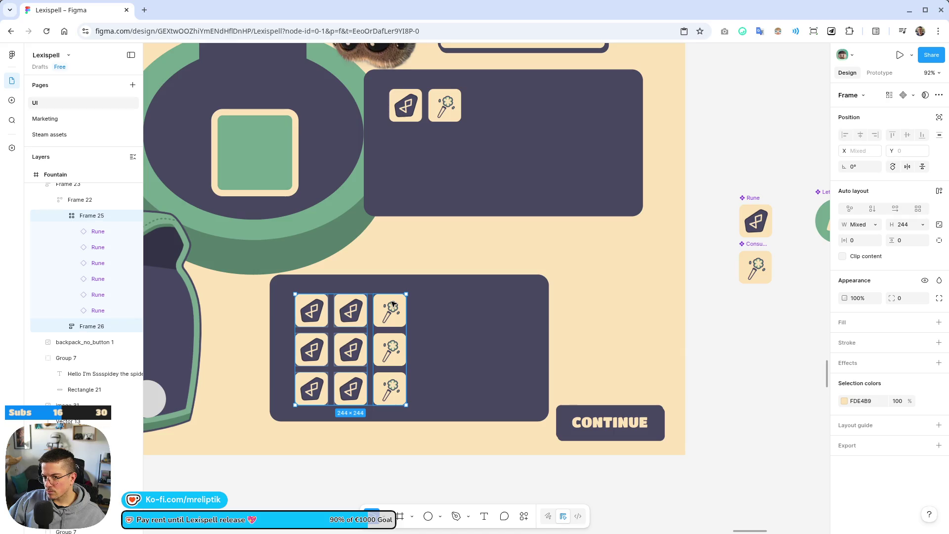
pyautogui.click(79, 200)
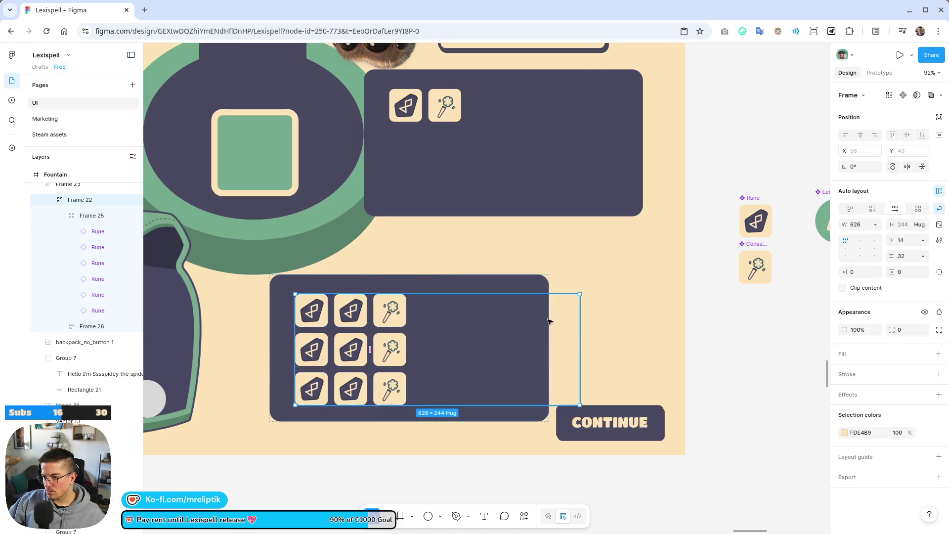
pyautogui.moveTo(581, 336); pyautogui.dragTo(368, 349)
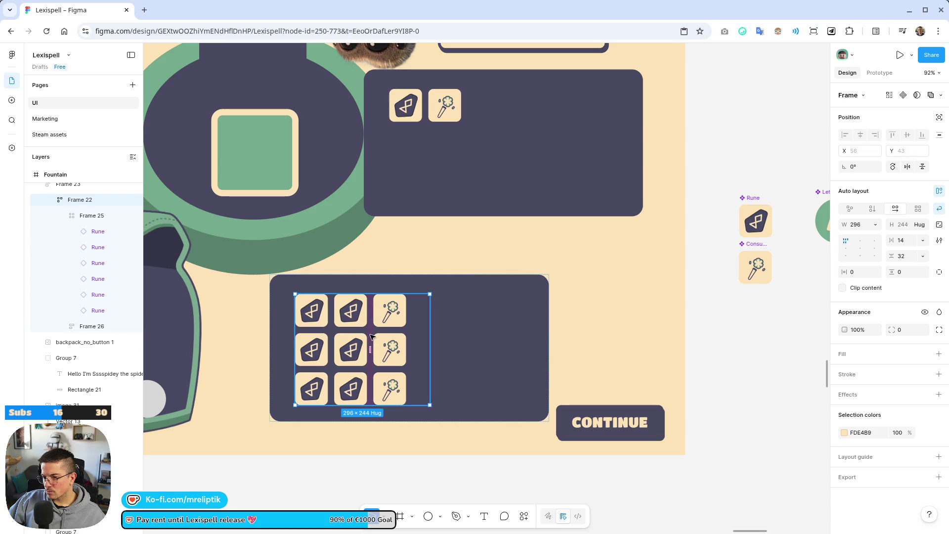
pyautogui.moveTo(371, 351); pyautogui.dragTo(378, 350)
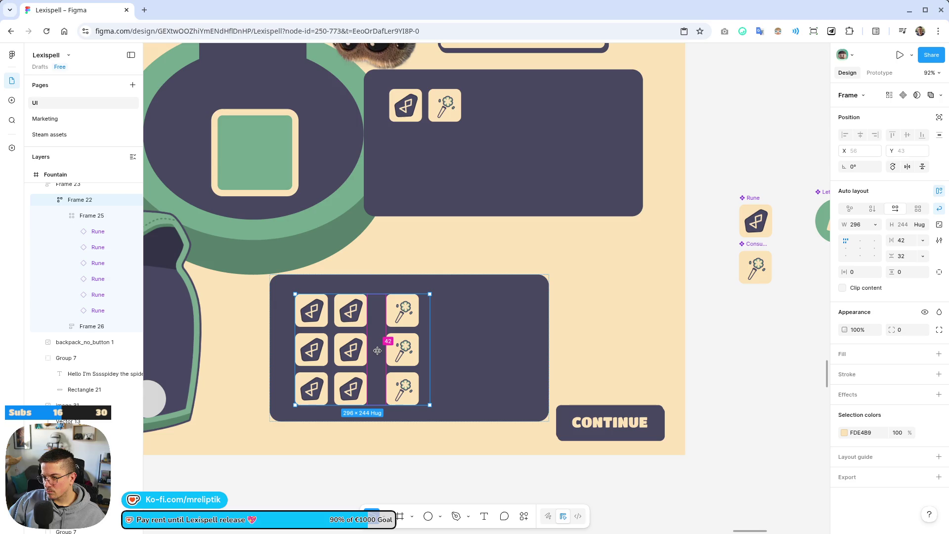
pyautogui.press('Escape')
# - Narrow the outer inventory panel to fit its contents at 389×323
pyautogui.click(539, 346)
pyautogui.moveTo(549, 347)
pyautogui.mouseDown()
pyautogui.moveTo(431, 351)
pyautogui.moveTo(454, 352)
pyautogui.moveTo(446, 351)
pyautogui.mouseUp()
pyautogui.moveTo(447, 277); pyautogui.dragTo(441, 308)
pyautogui.hotkey('ctrl', 'z')
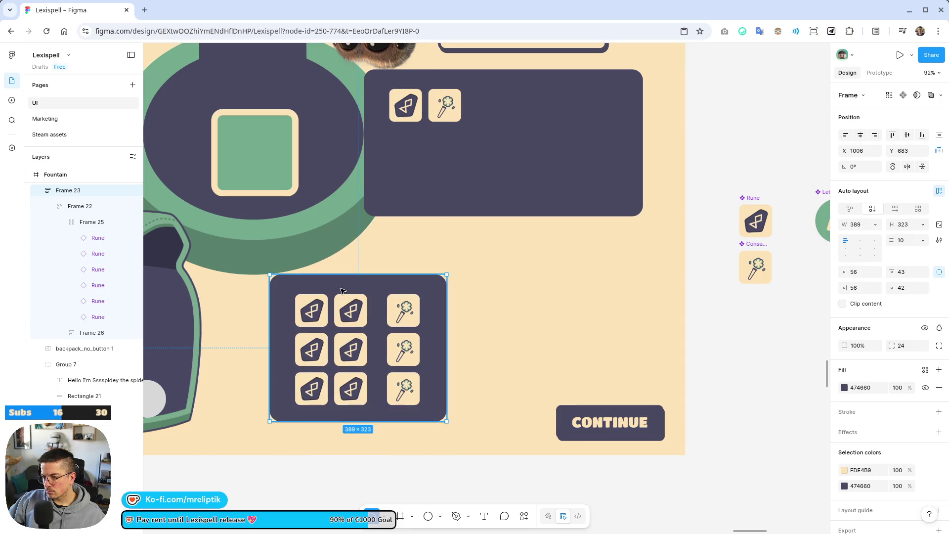
pyautogui.click(345, 290)
pyautogui.press('Escape')
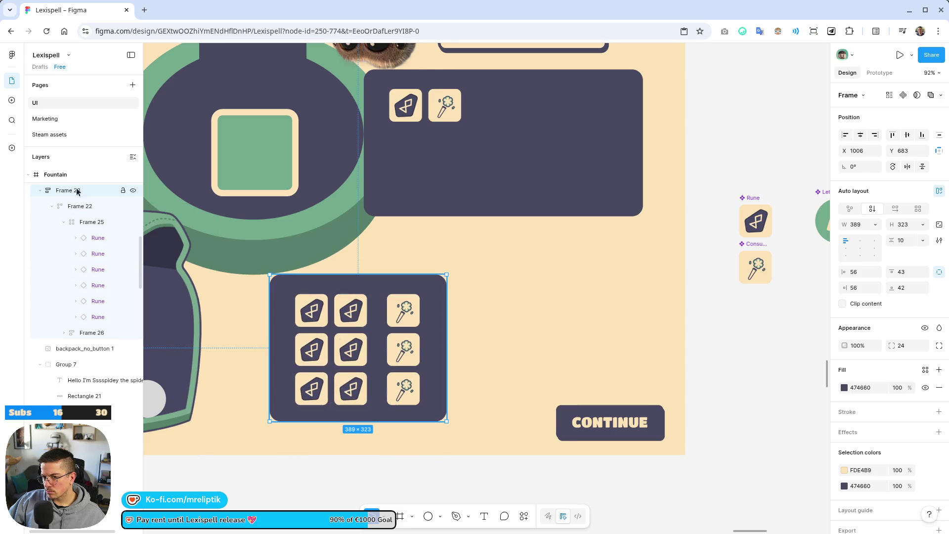
# - Reposition the rune panel and move the backpack image about 50 px left
pyautogui.click(399, 250)
pyautogui.keyDown('ctrl'); pyautogui.scroll(-5, 395, 252); pyautogui.keyUp('ctrl')
pyautogui.keyDown('ctrl'); pyautogui.scroll(3, 383, 356); pyautogui.keyUp('ctrl')
pyautogui.moveTo(391, 313); pyautogui.dragTo(402, 326)
pyautogui.click(413, 413)
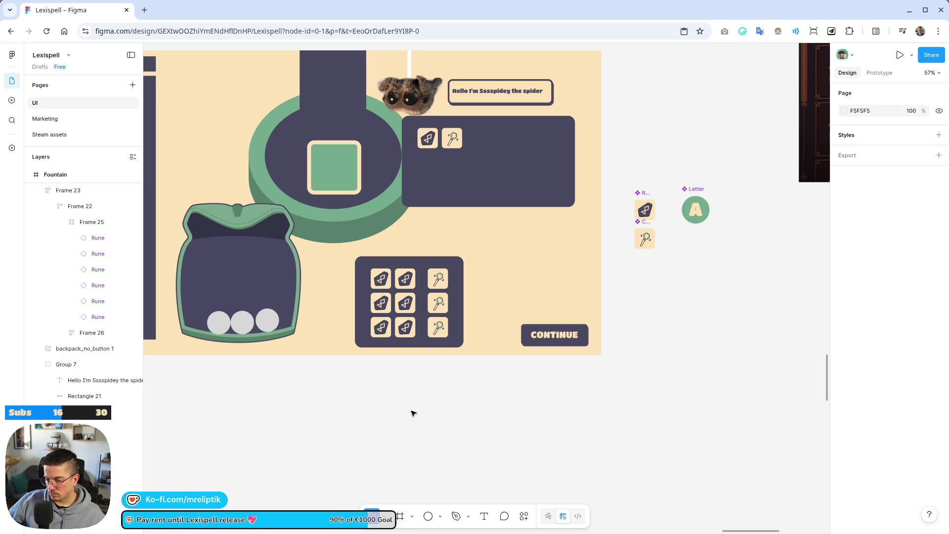
pyautogui.click(250, 279)
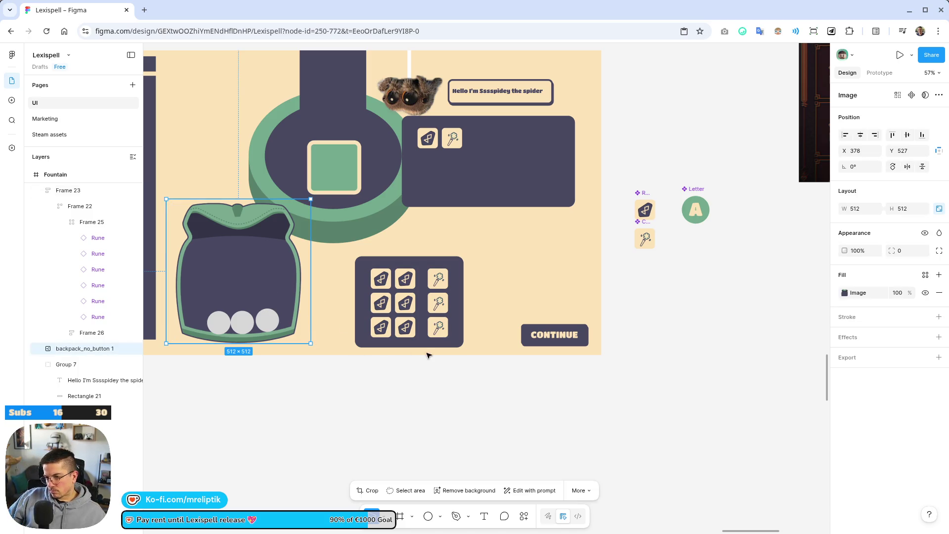
pyautogui.moveTo(433, 303)
pyautogui.mouseDown()
pyautogui.moveTo(396, 295)
pyautogui.moveTo(433, 294)
pyautogui.mouseUp()
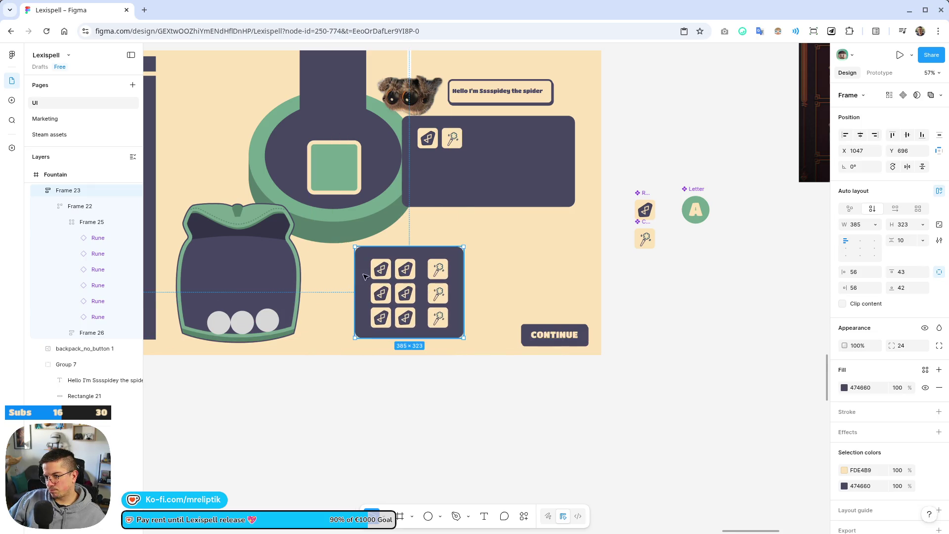
pyautogui.scroll(5, 365, 276)
pyautogui.scroll(-6, 346, 282)
pyautogui.click(329, 292)
pyautogui.scroll(3, 347, 289)
pyautogui.moveTo(369, 287); pyautogui.dragTo(355, 288)
# - Remove the three grey circles from the backpack
pyautogui.click(365, 374)
pyautogui.keyDown('shift'); pyautogui.click(351, 383); pyautogui.keyUp('shift')
pyautogui.keyDown('shift'); pyautogui.click(321, 373); pyautogui.keyUp('shift')
pyautogui.press('Escape')
pyautogui.scroll(-5, 297, 374)
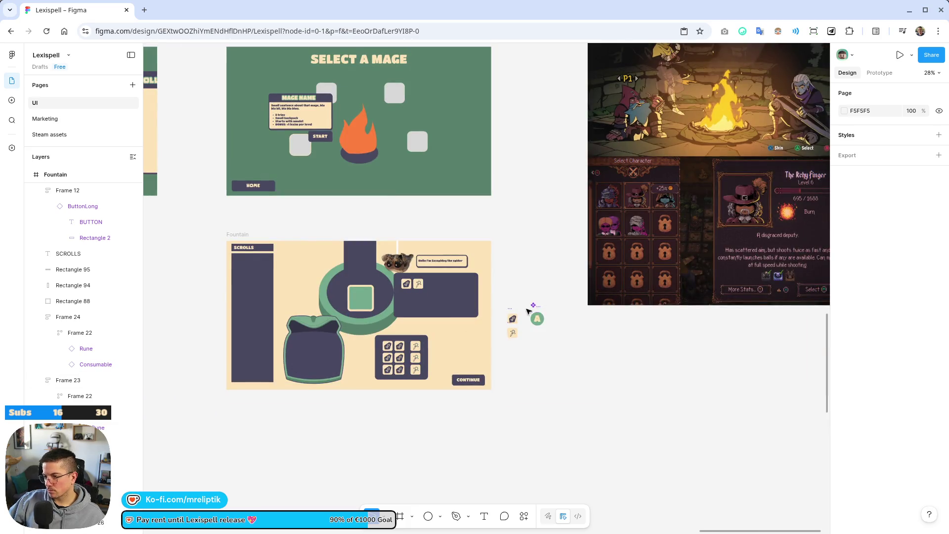
# - Place green letter A tiles along the bottom of the backpack
pyautogui.click(537, 319)
pyautogui.moveTo(538, 319)
pyautogui.mouseDown()
pyautogui.moveTo(311, 361)
pyautogui.moveTo(276, 389)
pyautogui.moveTo(273, 404)
pyautogui.moveTo(401, 402)
pyautogui.moveTo(380, 402)
pyautogui.moveTo(423, 376)
pyautogui.moveTo(424, 386)
pyautogui.mouseUp()
pyautogui.scroll(4, 309, 370)
pyautogui.scroll(3, 309, 369)
pyautogui.scroll(-5, 385, 402)
pyautogui.click(426, 381)
pyautogui.scroll(4, 425, 381)
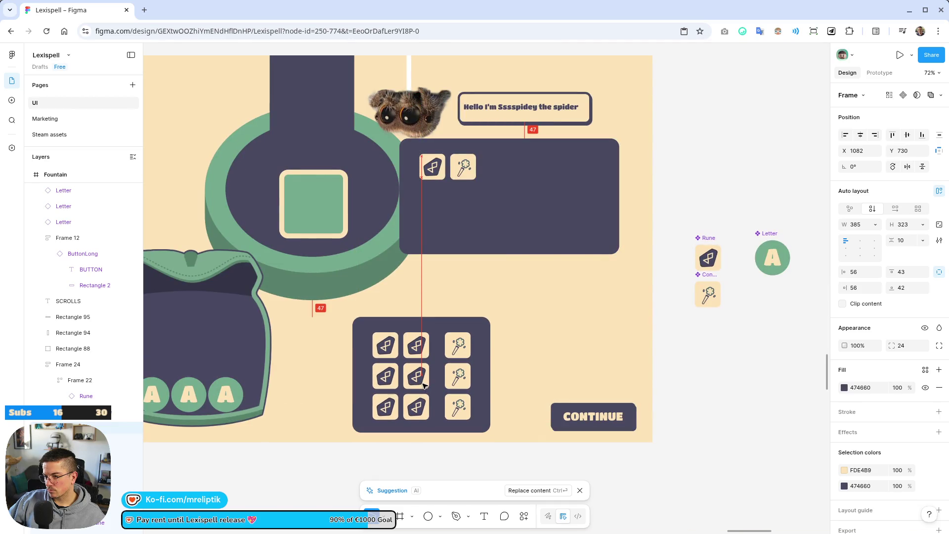
pyautogui.click(253, 336)
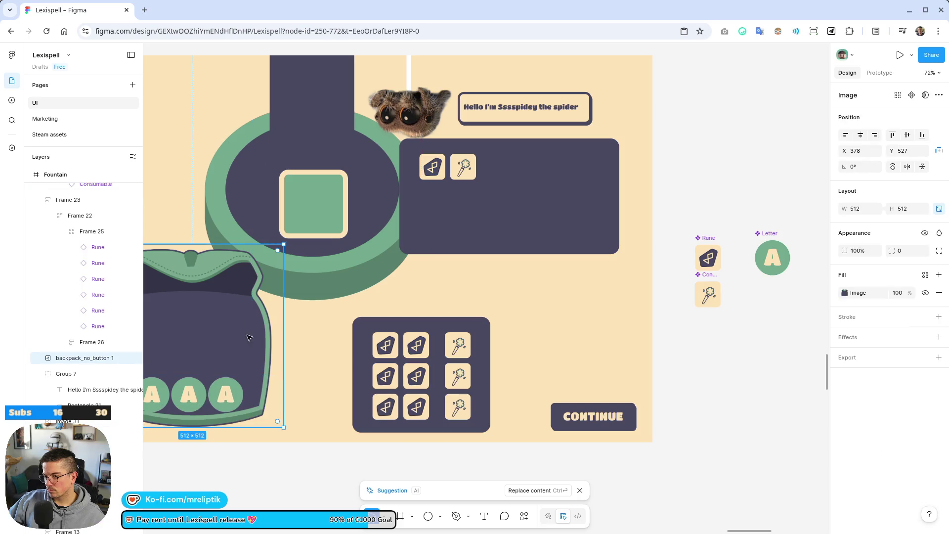
pyautogui.scroll(-5, 253, 336)
pyautogui.scroll(4, 677, 368)
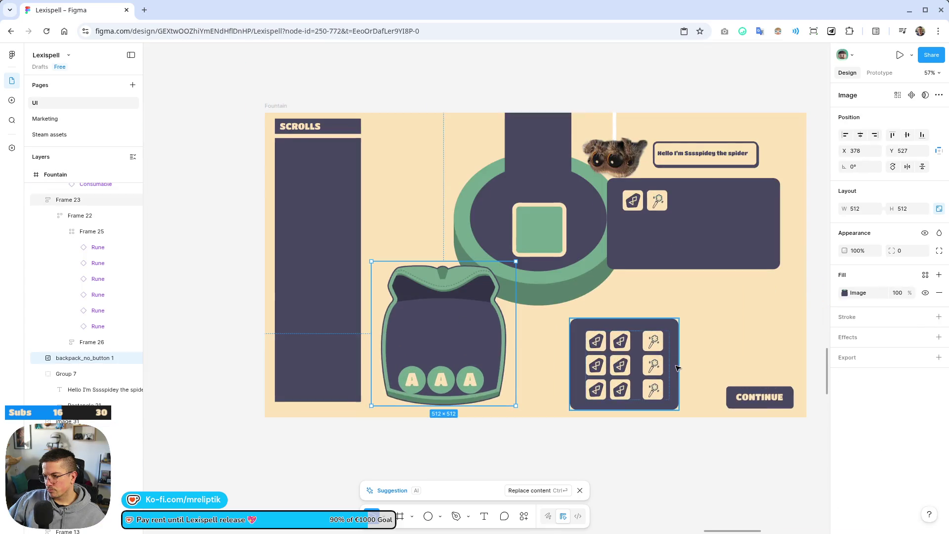
pyautogui.hscroll(3, 677, 368)
pyautogui.scroll(2, 677, 368)
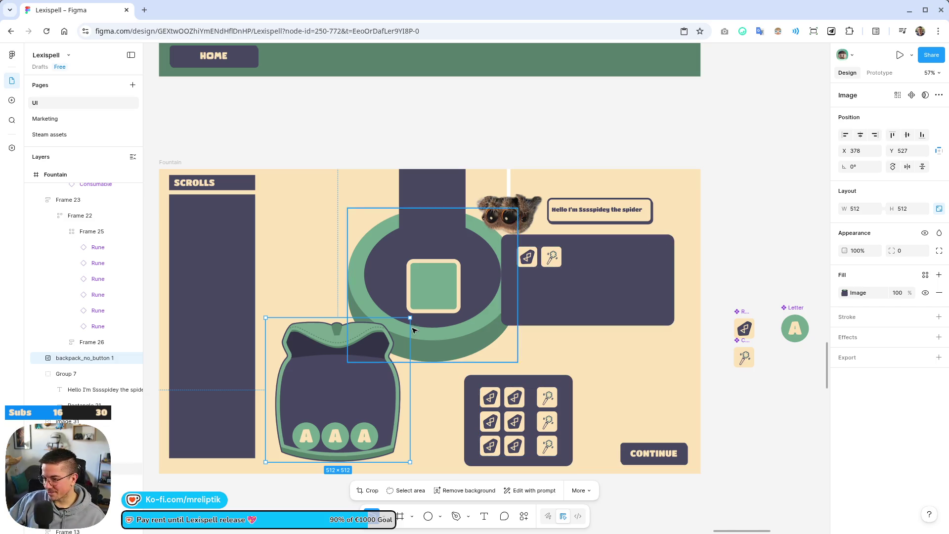
pyautogui.press('Escape')
pyautogui.scroll(-3, 542, 308)
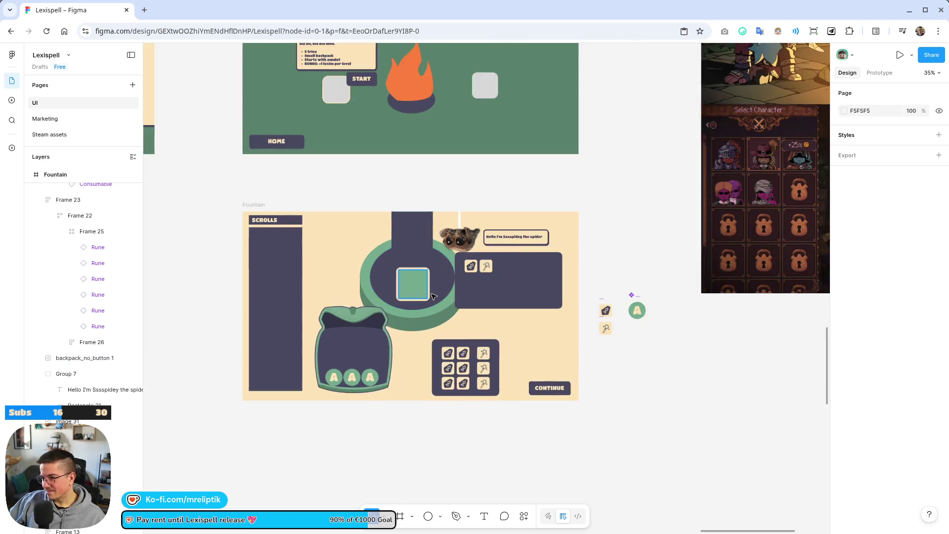
# - Copy a letter A tile into the green centre slot of the fountain
pyautogui.scroll(5, 494, 297)
pyautogui.click(393, 277)
pyautogui.click(319, 470)
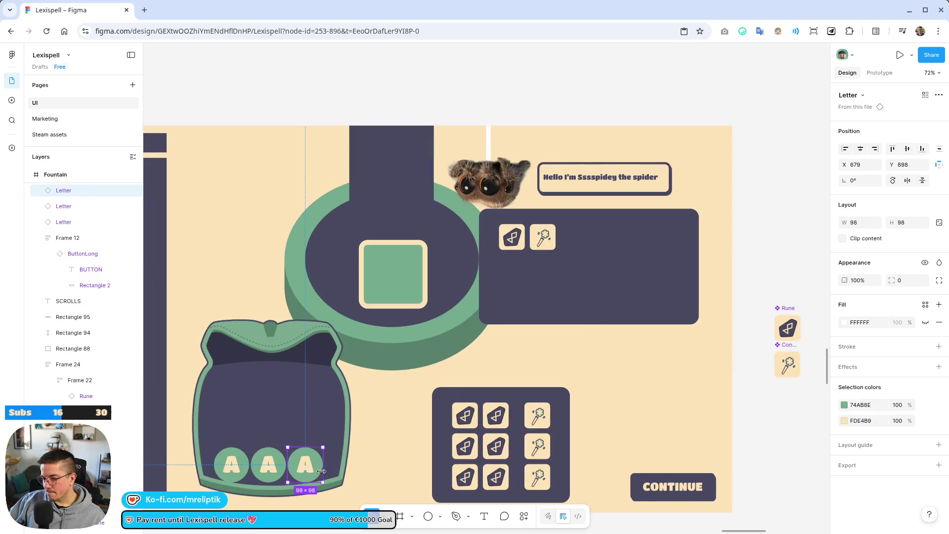
pyautogui.moveTo(373, 337); pyautogui.dragTo(396, 275)
# - Fill the centre slot square with dark purple 474660, keeping its cream outline
pyautogui.click(424, 255)
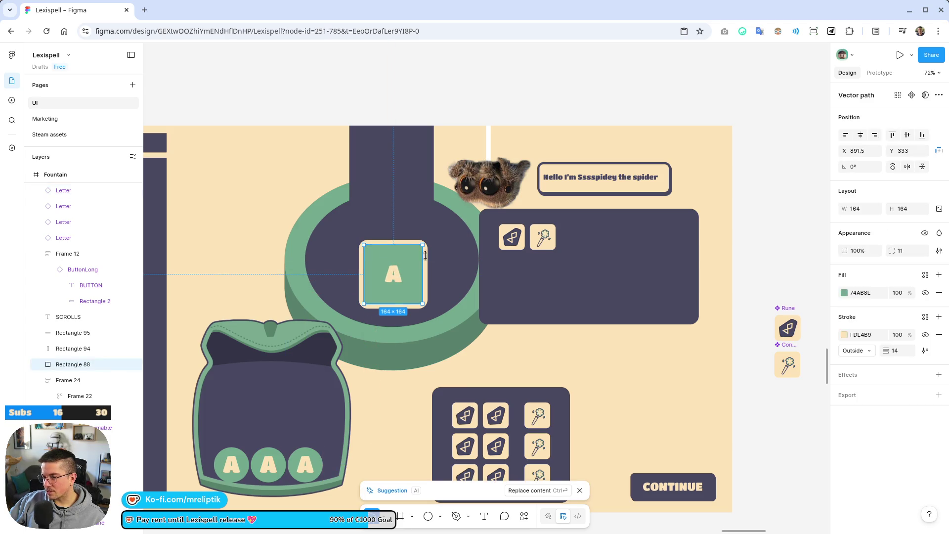
pyautogui.click(845, 335)
pyautogui.click(724, 502)
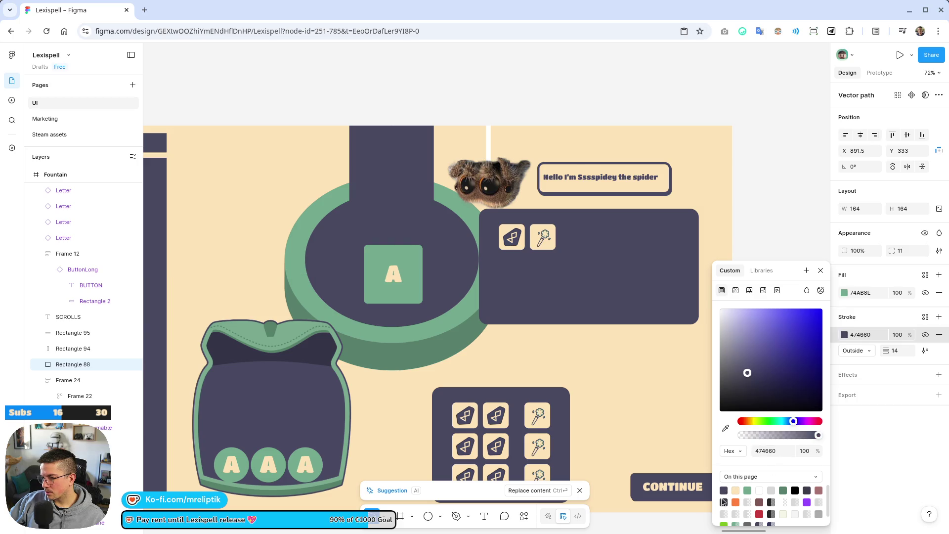
pyautogui.hotkey('ctrl', 'z')
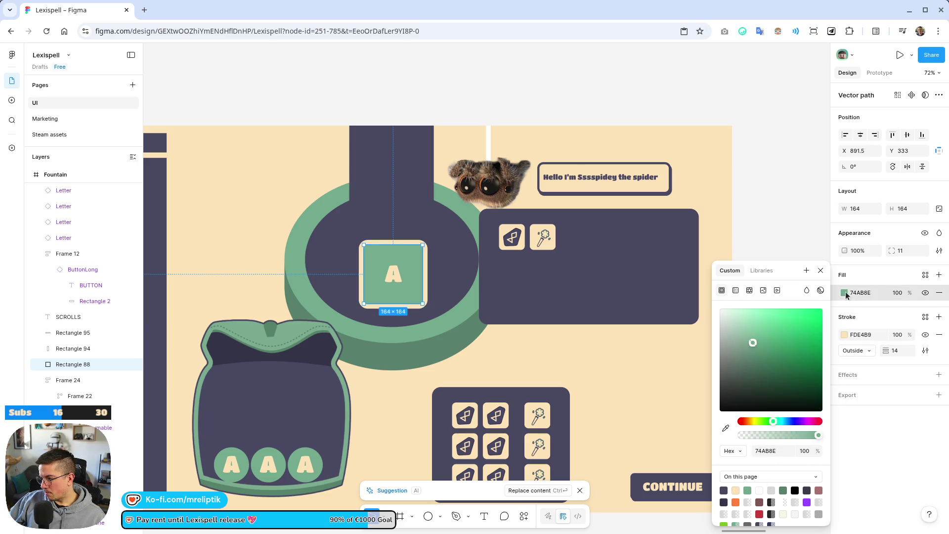
pyautogui.press('Escape')
pyautogui.click(844, 292)
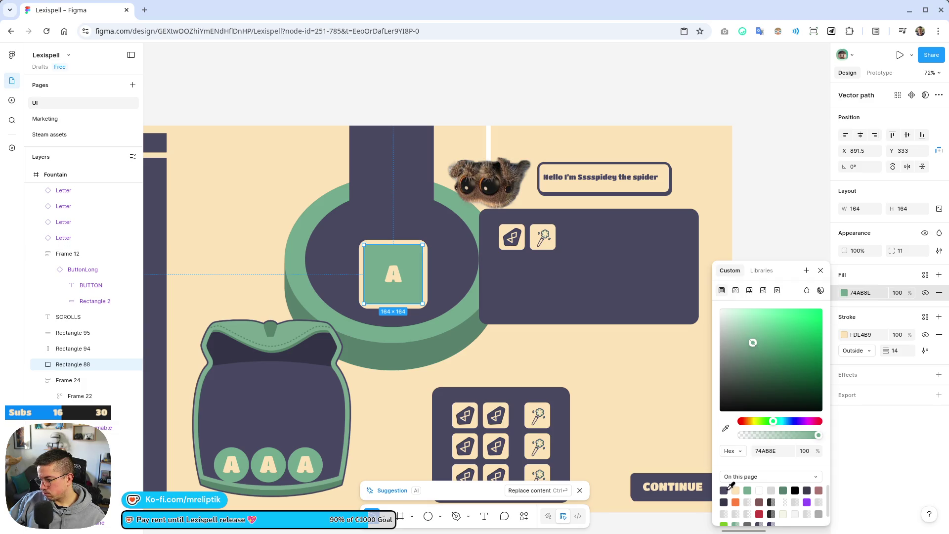
pyautogui.click(724, 490)
pyautogui.scroll(-2, 319, 270)
pyautogui.scroll(-2, 319, 270)
pyautogui.click(410, 449)
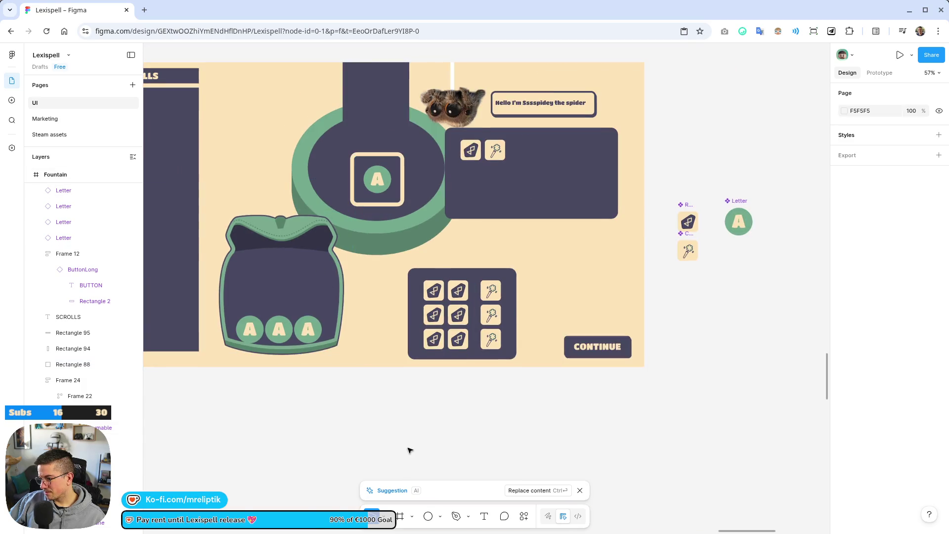
pyautogui.scroll(4, 410, 449)
pyautogui.click(435, 333)
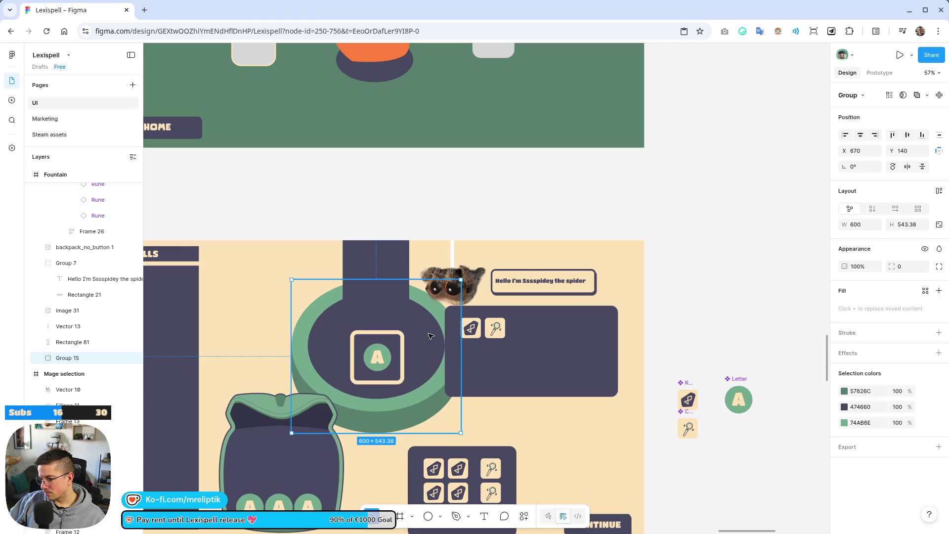
# - Colour the fountain's inner pool ellipse a saturated blue 5A8DCF
pyautogui.doubleClick(430, 336)
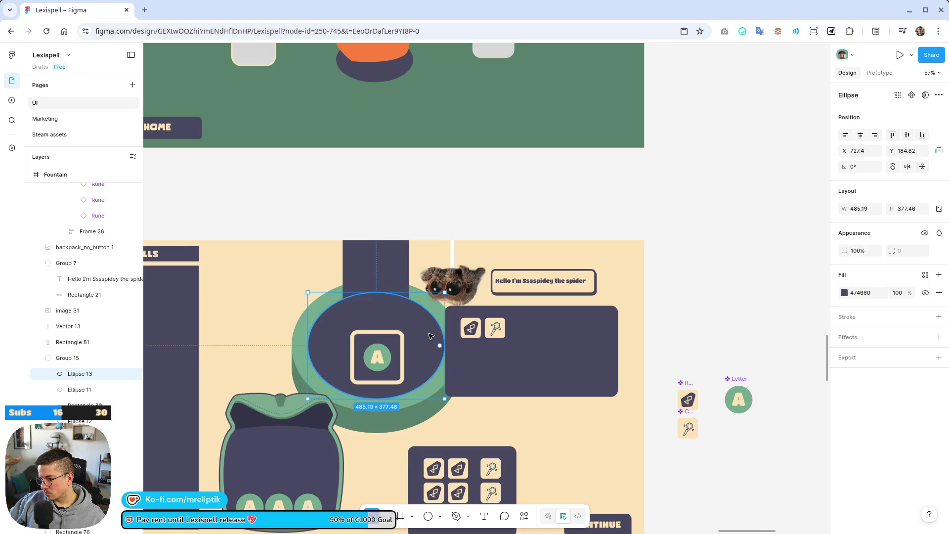
pyautogui.click(844, 293)
pyautogui.moveTo(791, 421); pyautogui.dragTo(789, 422)
pyautogui.moveTo(773, 374); pyautogui.dragTo(779, 331)
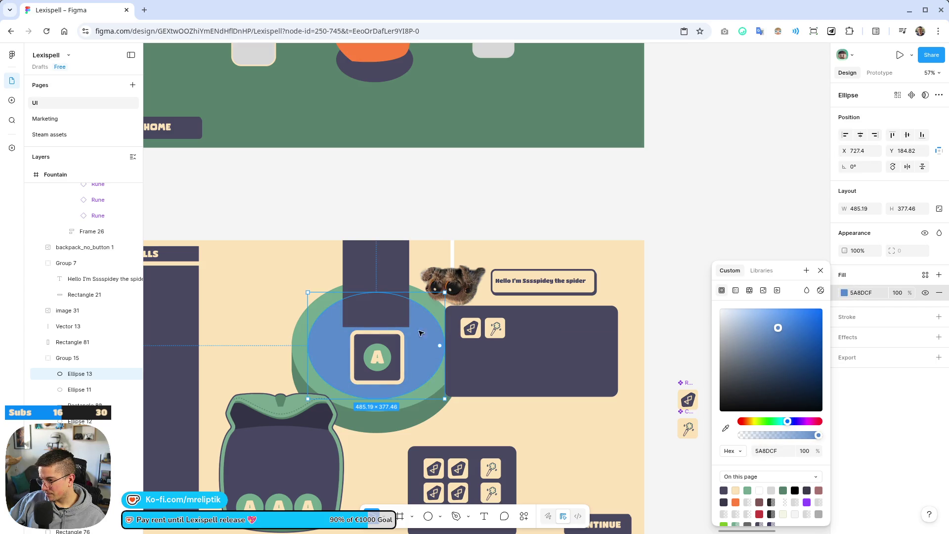
# - Eyedrop the pool's blue onto the water column above the fountain
pyautogui.click(376, 282)
pyautogui.click(845, 292)
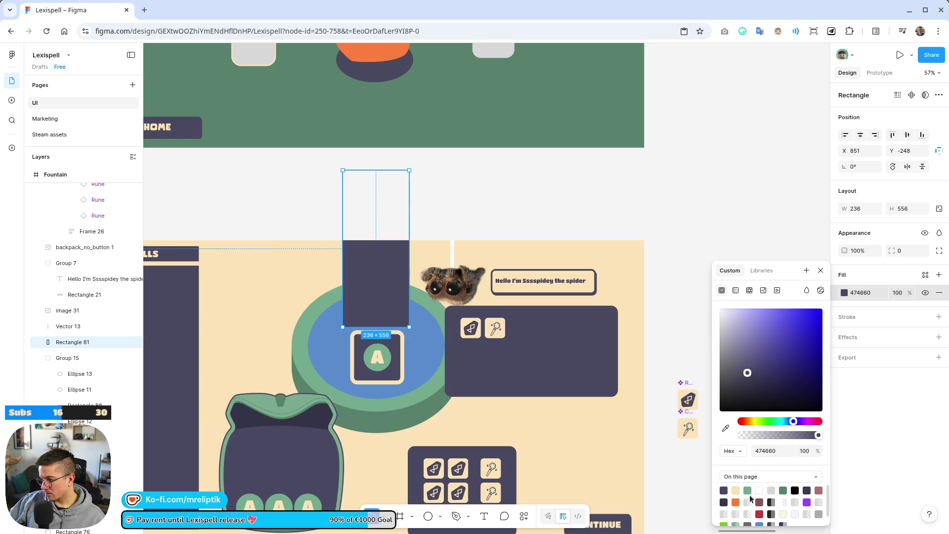
pyautogui.press('i')
pyautogui.click(428, 337)
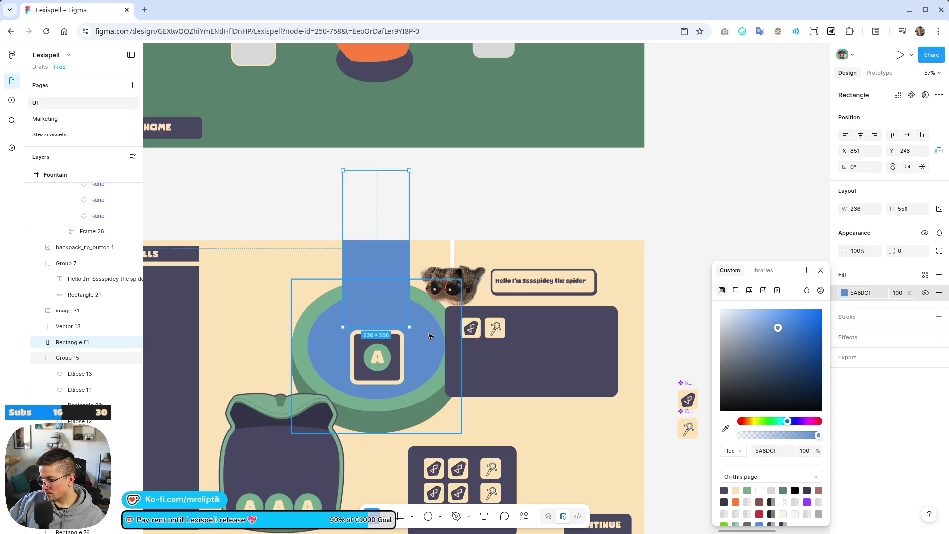
pyautogui.scroll(-3, 441, 399)
pyautogui.click(547, 254)
pyautogui.scroll(-2, 547, 254)
pyautogui.scroll(3, 360, 350)
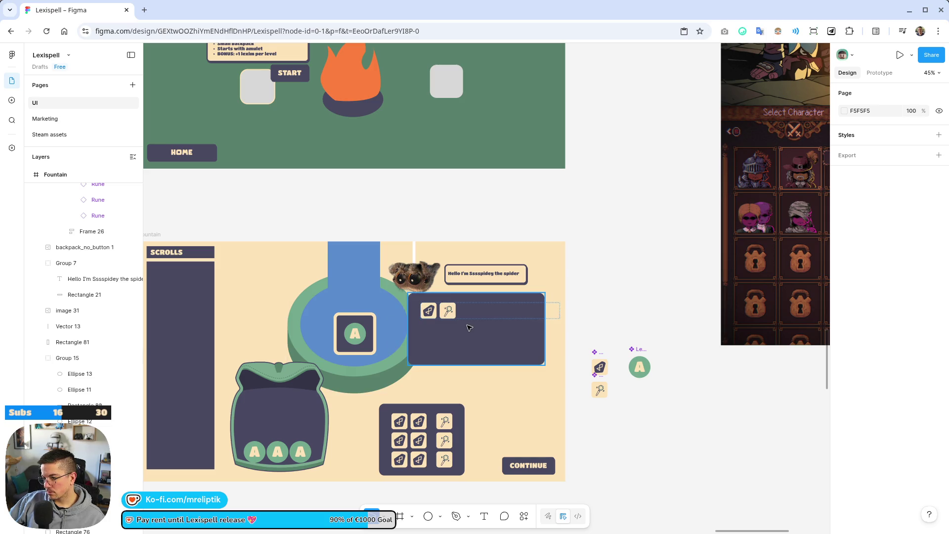
# - Shrink the dark icon box to about 209×115 with 22 top padding
pyautogui.scroll(2, 465, 329)
pyautogui.click(465, 329)
pyautogui.scroll(5, 465, 329)
pyautogui.moveTo(682, 428)
pyautogui.mouseDown()
pyautogui.moveTo(483, 333)
pyautogui.moveTo(491, 331)
pyautogui.mouseUp()
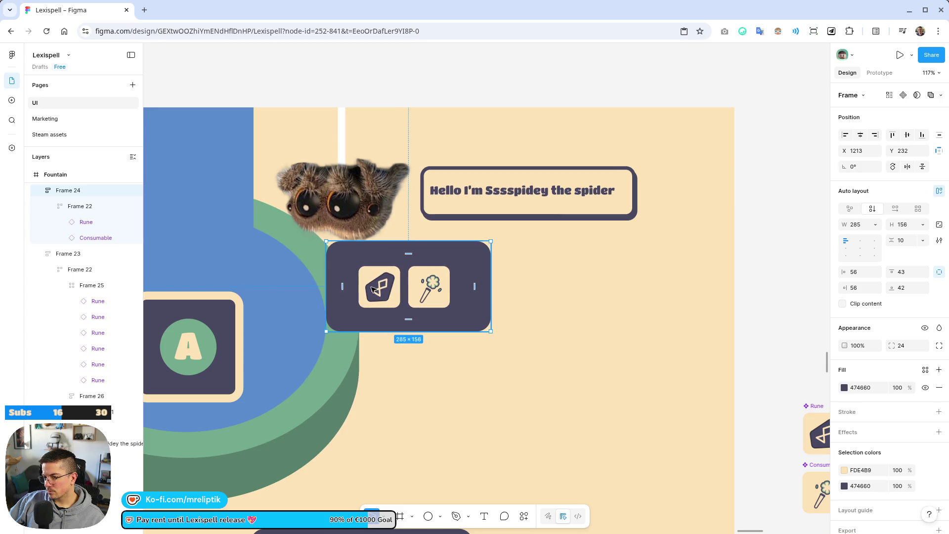
pyautogui.moveTo(409, 254); pyautogui.dragTo(414, 242)
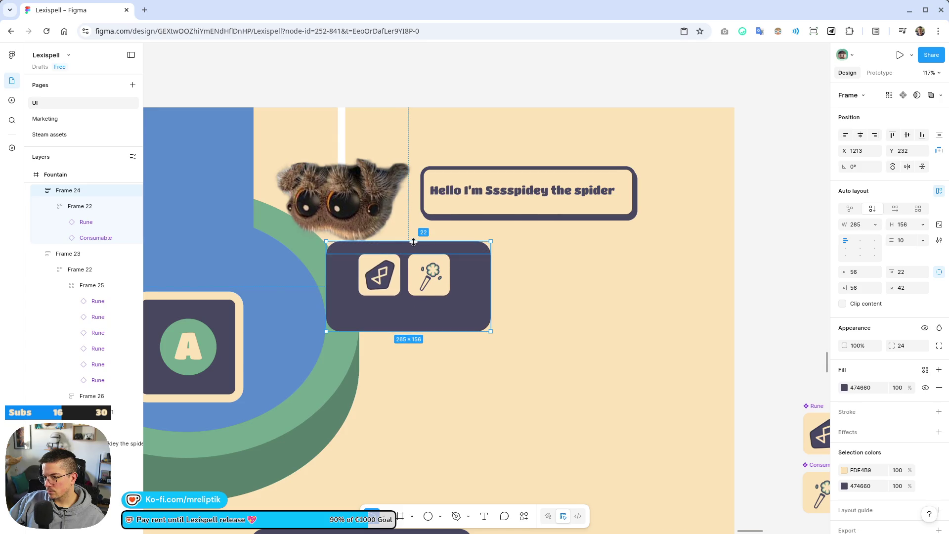
pyautogui.moveTo(342, 285); pyautogui.dragTo(315, 286)
pyautogui.moveTo(483, 333)
pyautogui.mouseDown()
pyautogui.moveTo(439, 322)
pyautogui.moveTo(438, 310)
pyautogui.mouseUp()
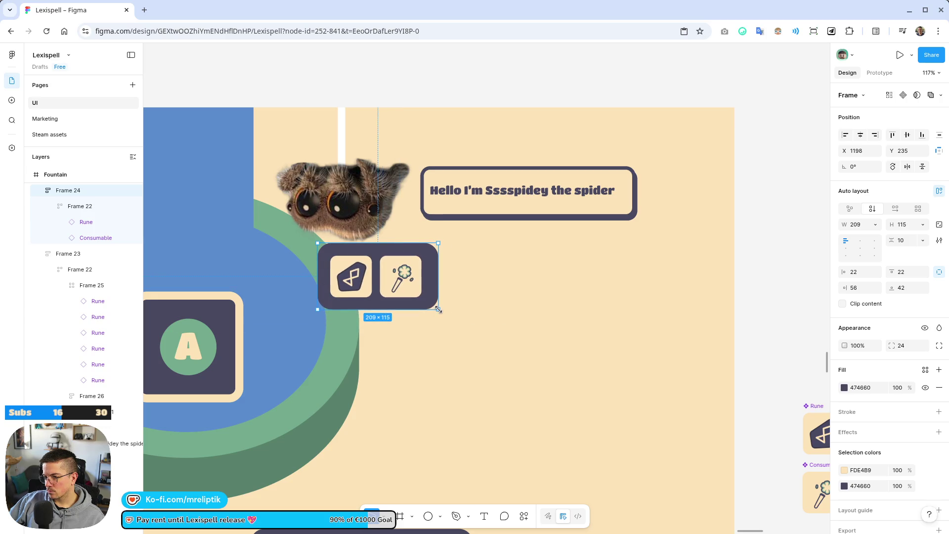
# - Set the icon box width and height, and the inner icon row width, to Hug contents
pyautogui.click(881, 226)
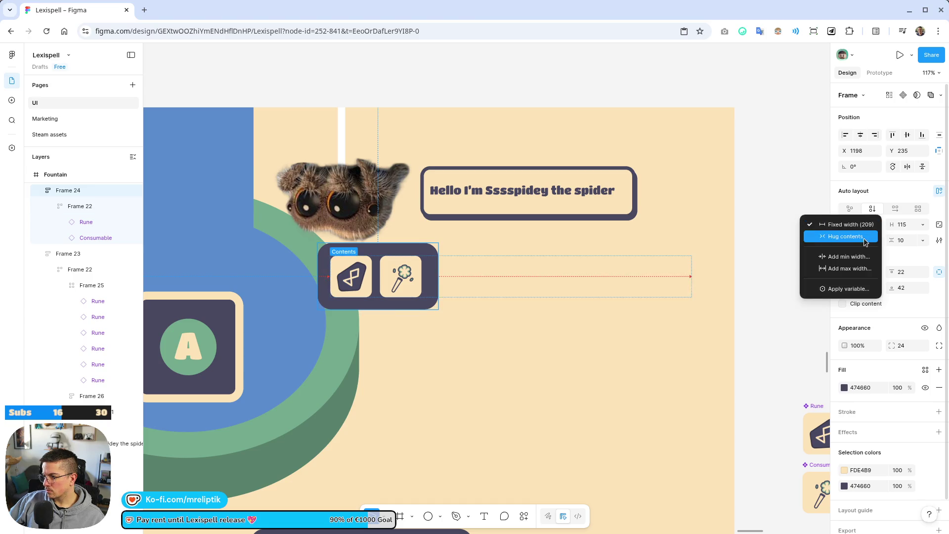
pyautogui.click(845, 236)
pyautogui.click(923, 225)
pyautogui.click(890, 237)
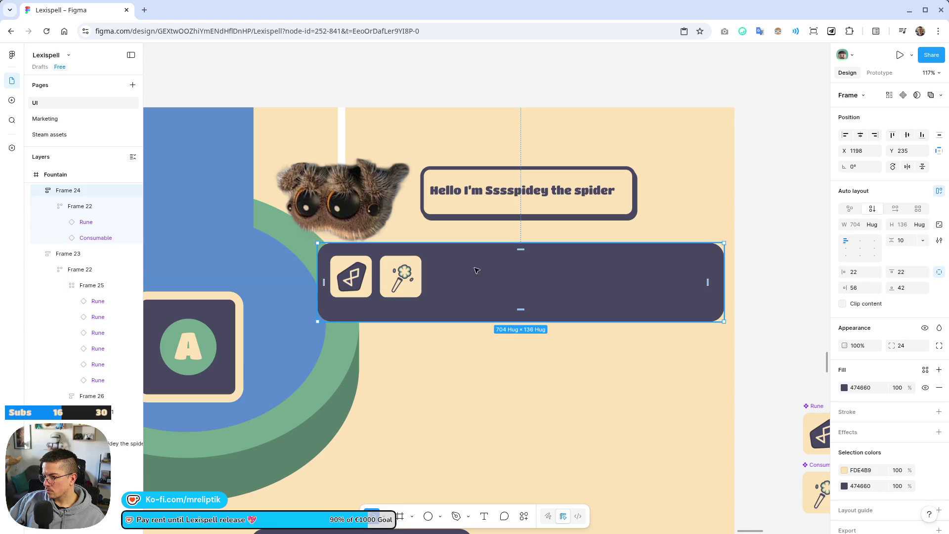
pyautogui.click(79, 206)
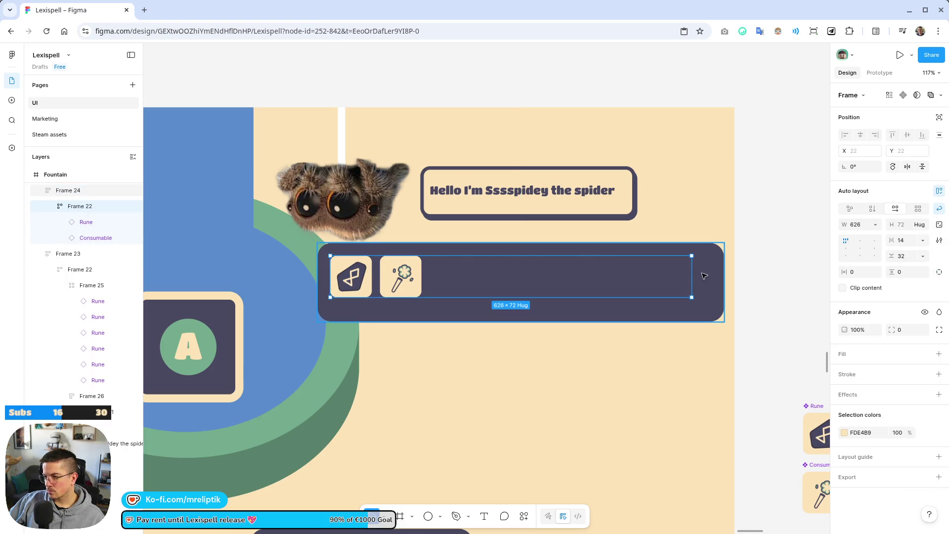
pyautogui.click(876, 225)
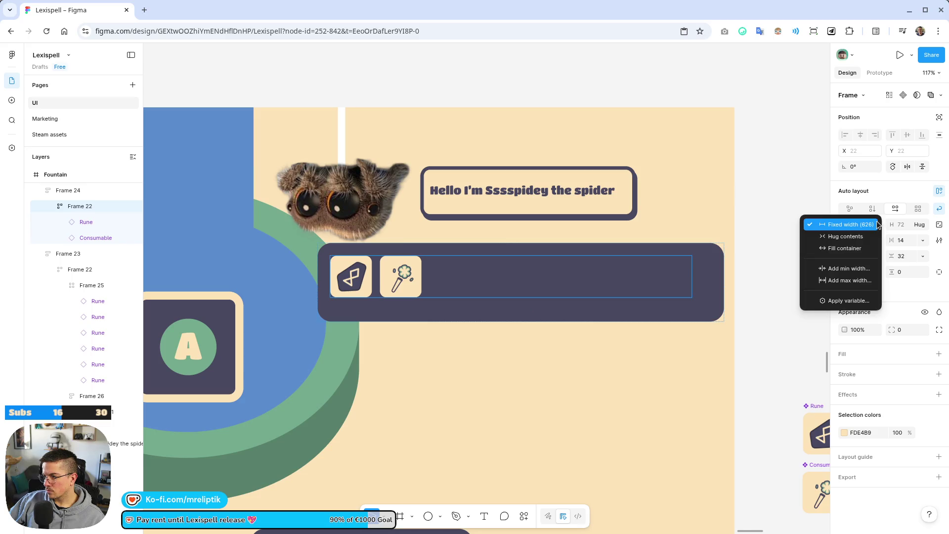
pyautogui.click(865, 235)
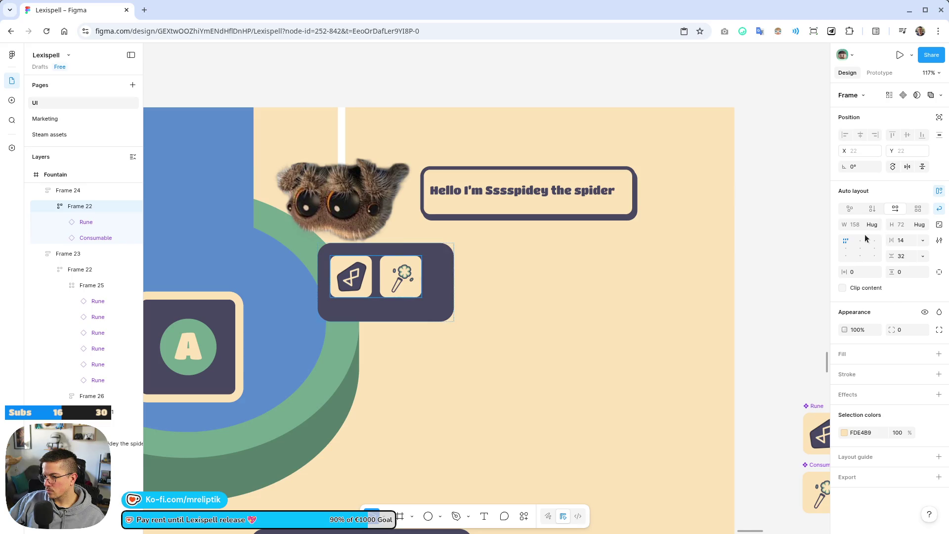
# - Give the icon box right and bottom padding of 22
pyautogui.click(436, 274)
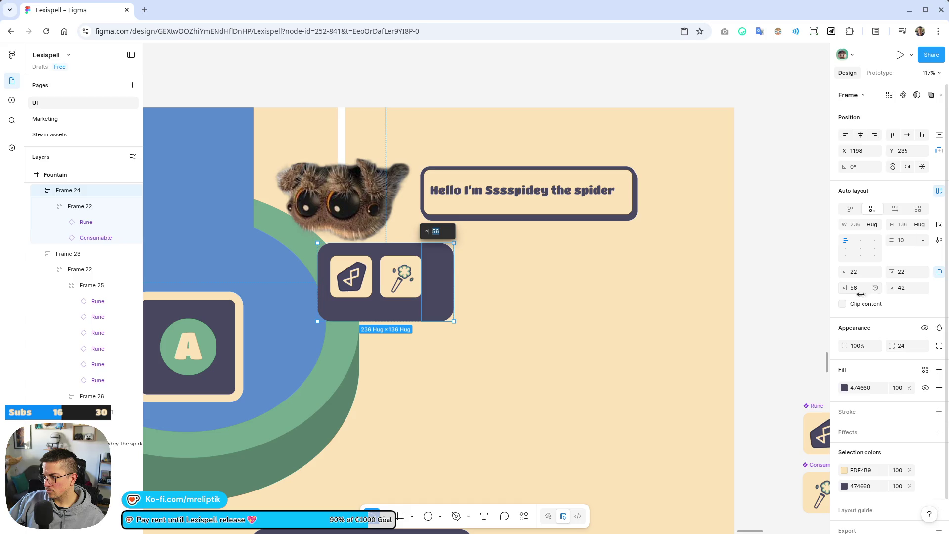
pyautogui.write('22')
pyautogui.press('Return')
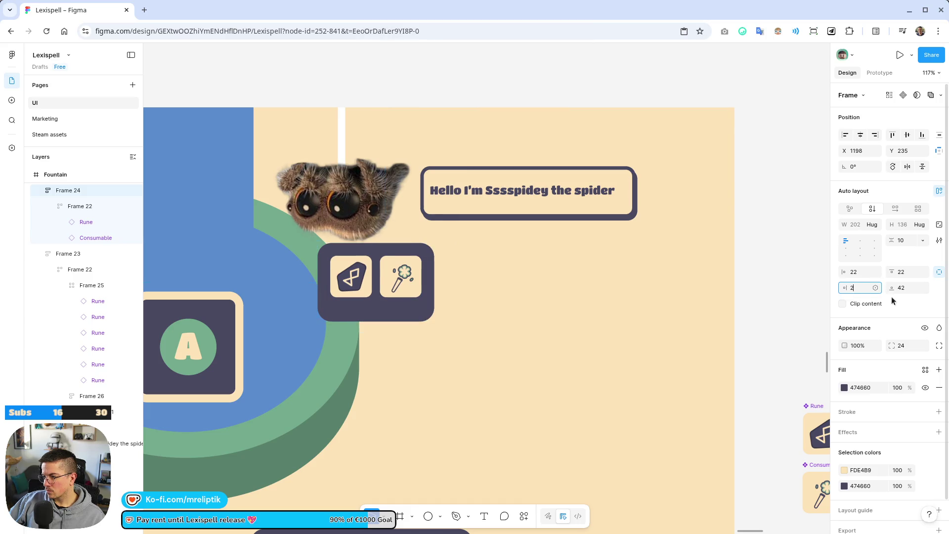
pyautogui.click(910, 288)
pyautogui.write('2')
pyautogui.press('Return')
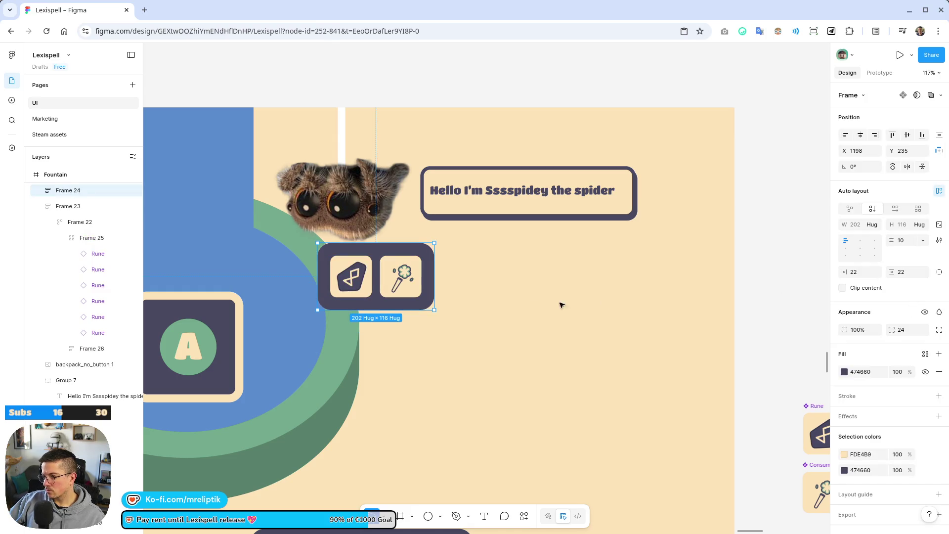
# - Move the item bar right and add a 71×71 letter A token ahead of the runes
pyautogui.moveTo(392, 279)
pyautogui.mouseDown()
pyautogui.moveTo(460, 280)
pyautogui.moveTo(447, 292)
pyautogui.mouseUp()
pyautogui.keyDown('ctrl'); pyautogui.scroll(-5, 447, 289); pyautogui.keyUp('ctrl')
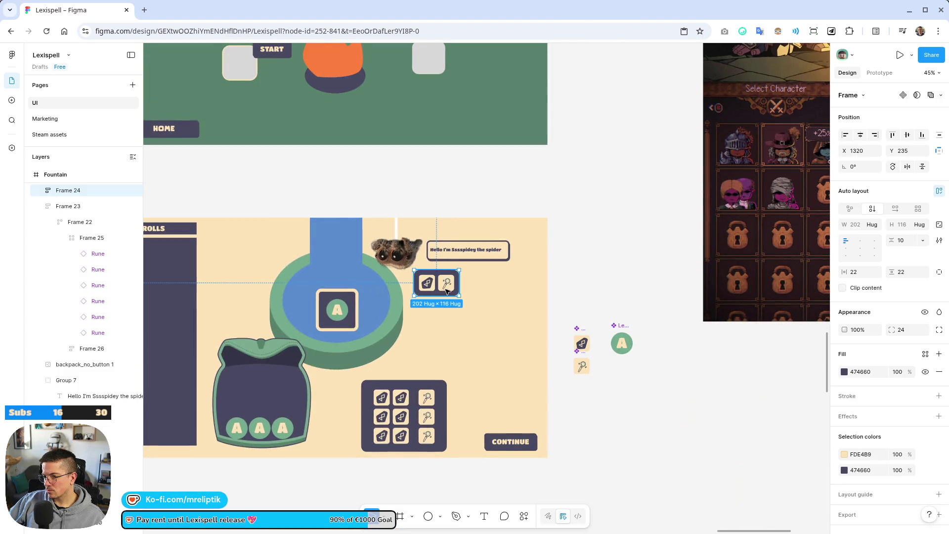
pyautogui.moveTo(275, 432)
pyautogui.mouseDown()
pyautogui.moveTo(448, 303)
pyautogui.moveTo(462, 314)
pyautogui.moveTo(441, 271)
pyautogui.mouseUp()
pyautogui.keyDown('ctrl'); pyautogui.scroll(4, 456, 291); pyautogui.keyUp('ctrl')
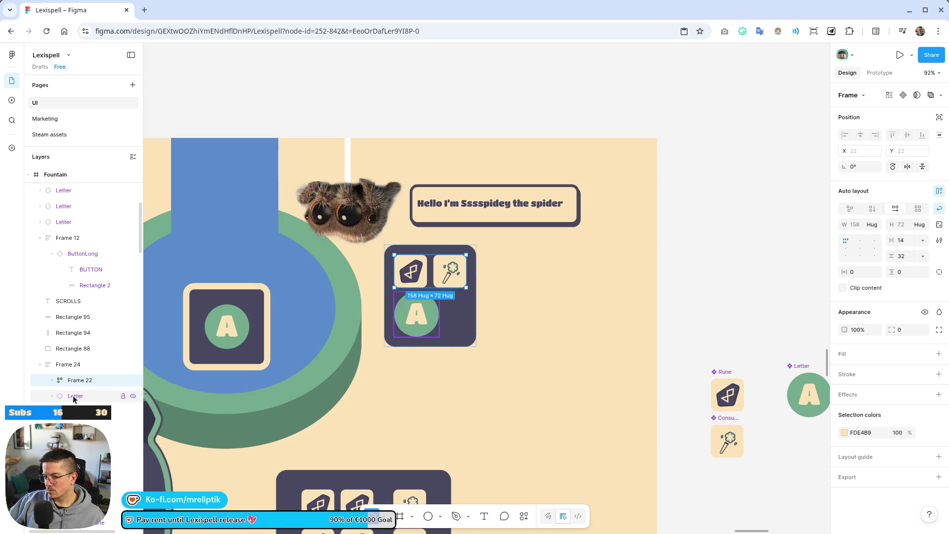
pyautogui.moveTo(72, 396)
pyautogui.mouseDown()
pyautogui.moveTo(94, 380)
pyautogui.moveTo(94, 389)
pyautogui.mouseUp()
pyautogui.moveTo(438, 301); pyautogui.dragTo(426, 286)
# - Adjust the font size of the A token's letter, then reselect the item bar
pyautogui.doubleClick(414, 276)
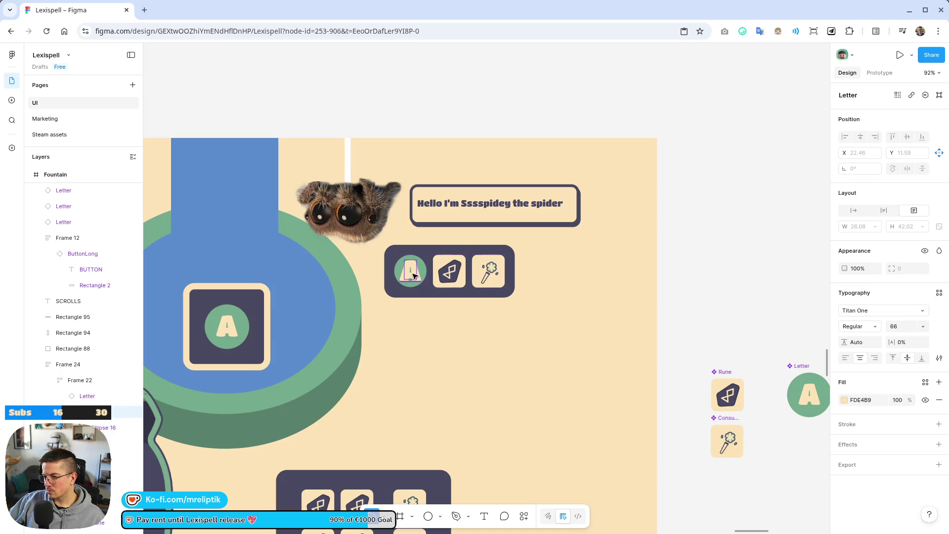
pyautogui.moveTo(885, 327); pyautogui.dragTo(885, 327)
pyautogui.press('Escape')
pyautogui.scroll(-5, 408, 270)
pyautogui.scroll(2, 408, 270)
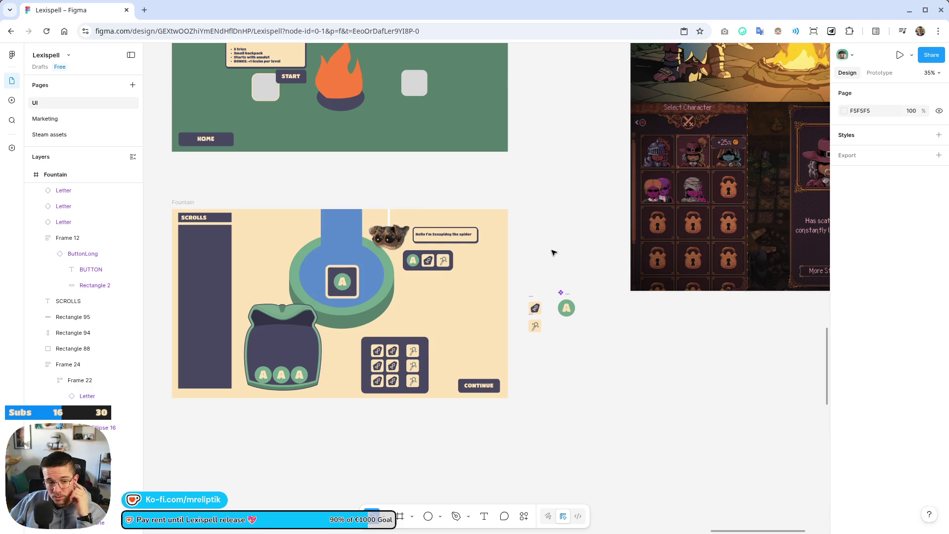
pyautogui.scroll(5, 379, 249)
pyautogui.click(468, 256)
pyautogui.click(469, 256)
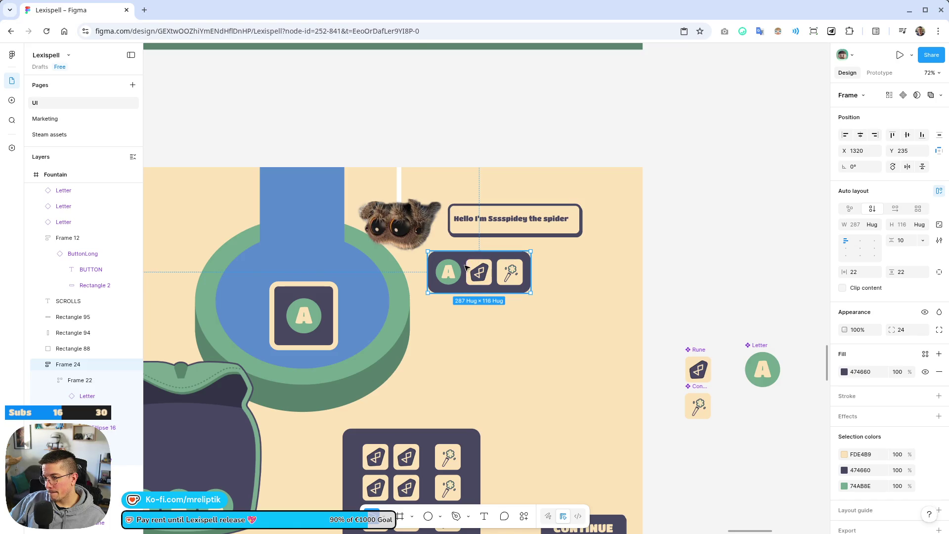